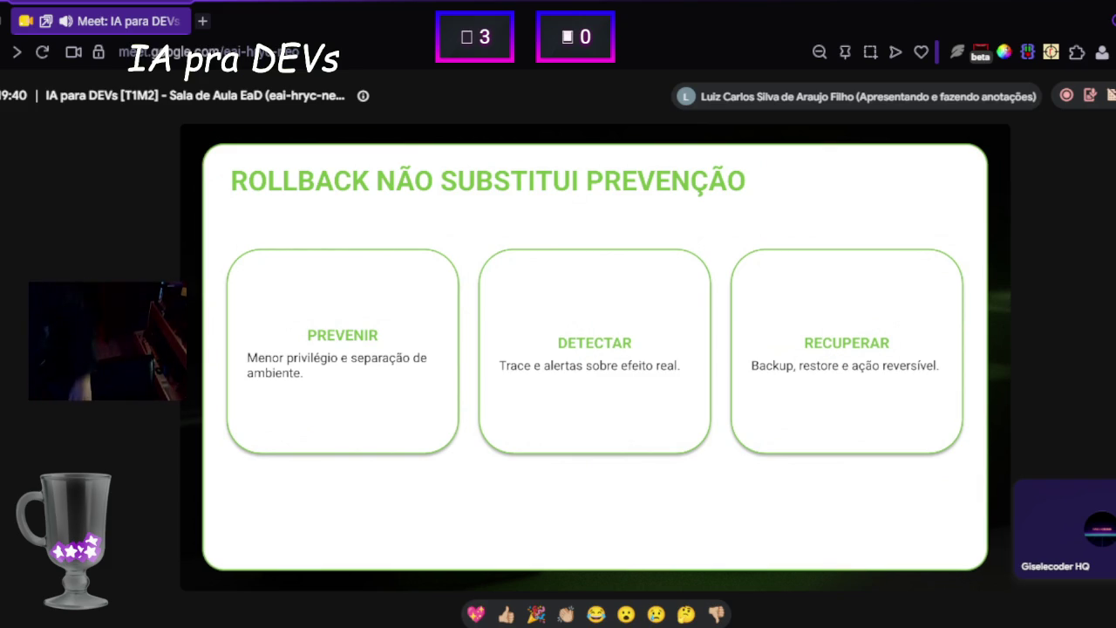
# - Bring up the Downloads folder window, then return to the Rollback class slide in Meet
pyautogui.moveTo(165, 624)
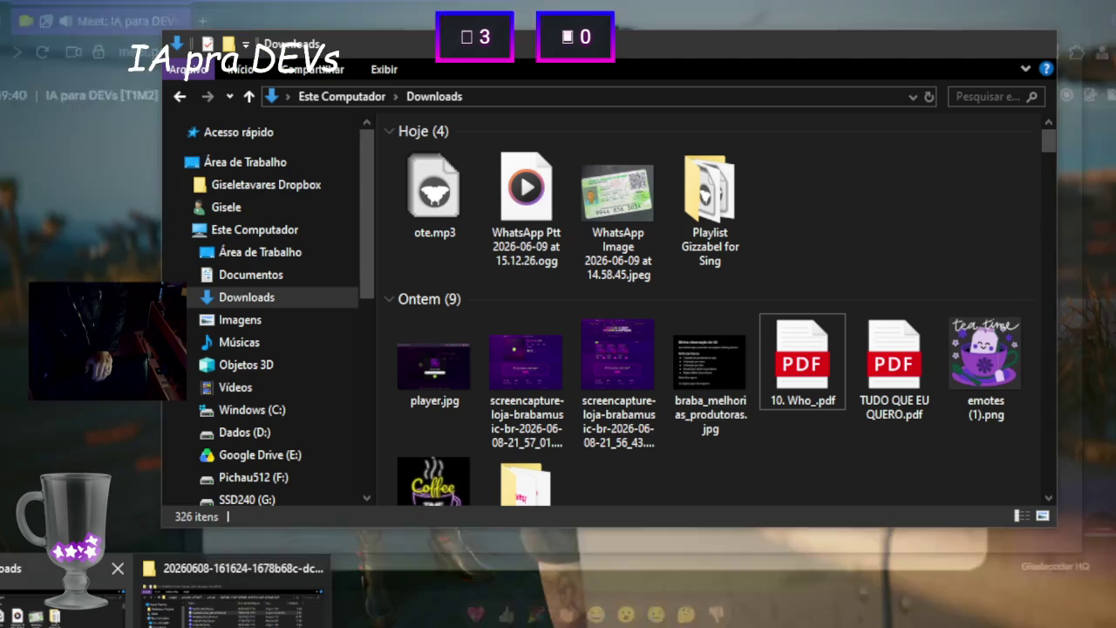
pyautogui.click(61, 597)
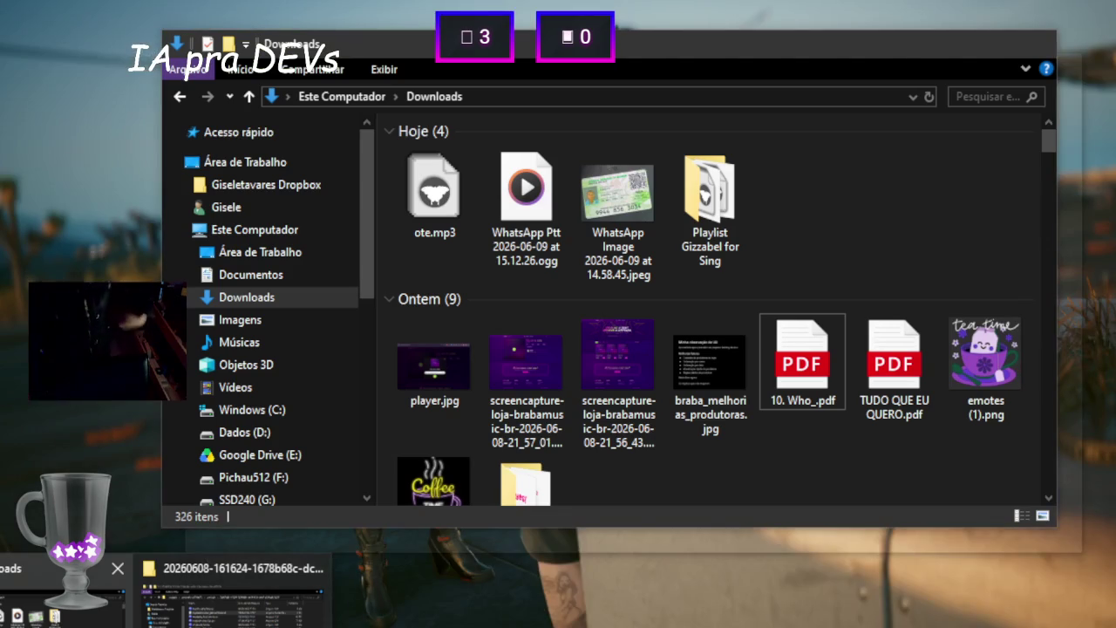
pyautogui.hotkey('alt', 'Tab')
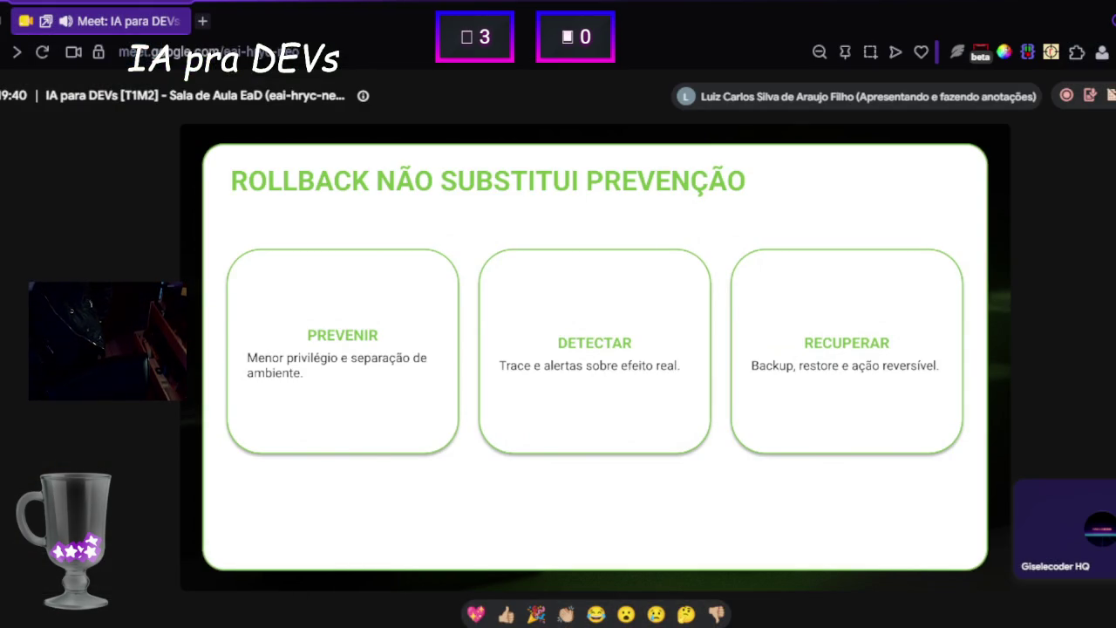
# - Quit Telegram and Cursor from their background tray icons
pyautogui.rightClick(1080, 562)
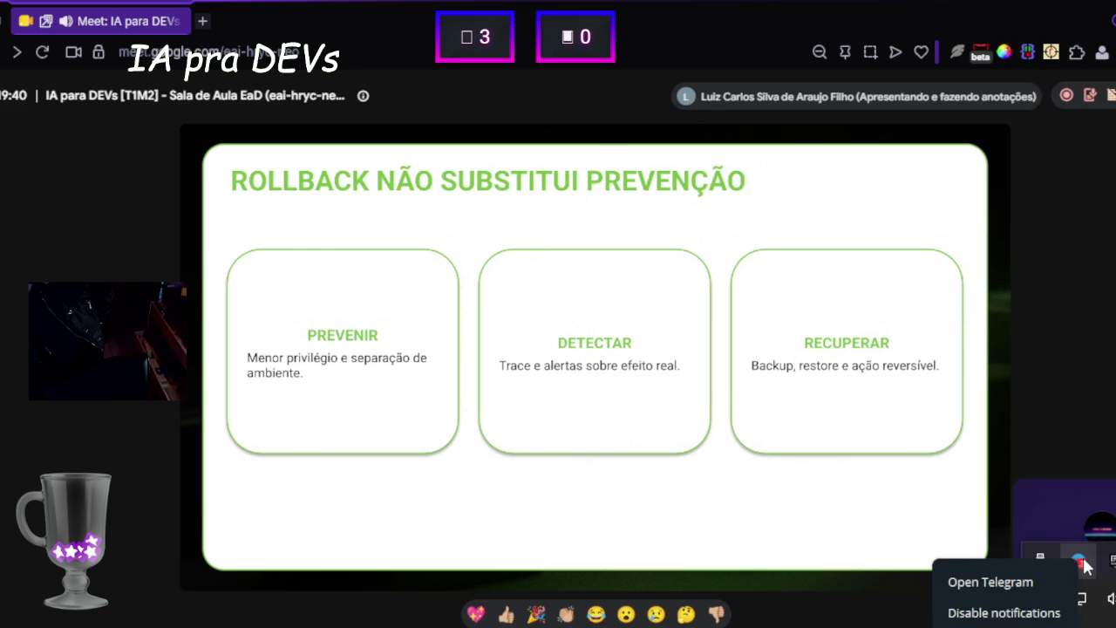
pyautogui.click(1004, 612)
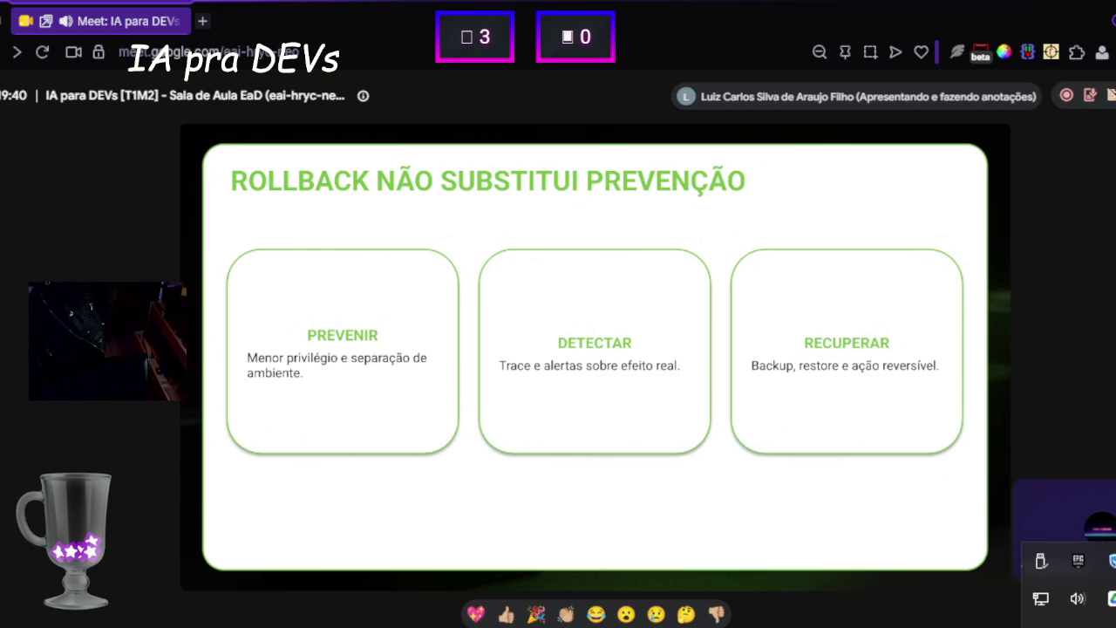
pyautogui.rightClick(1066, 615)
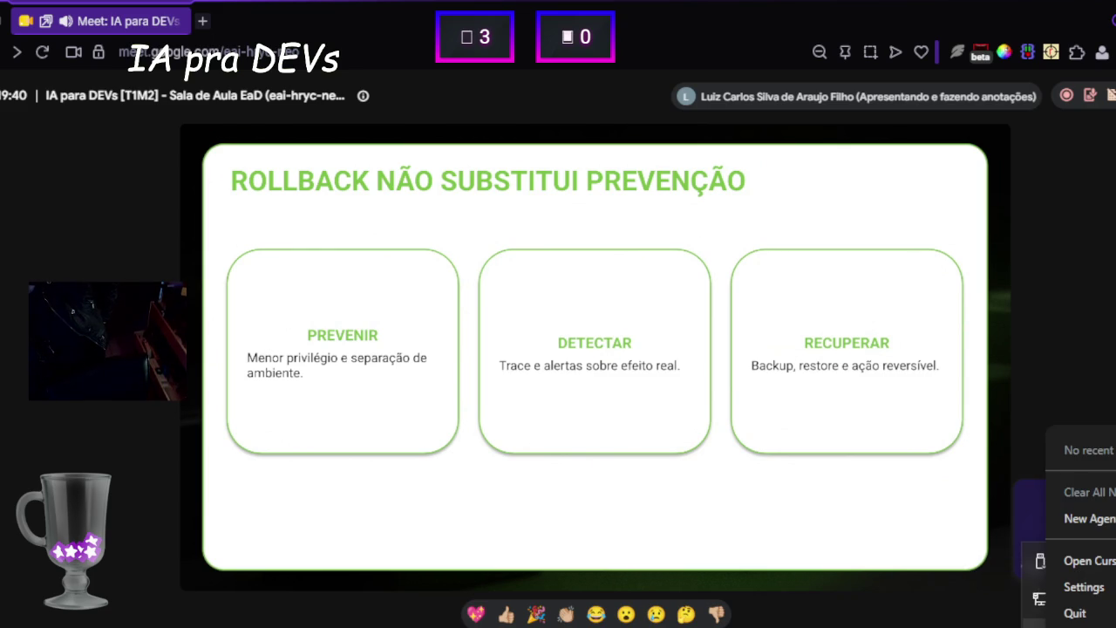
pyautogui.click(1065, 615)
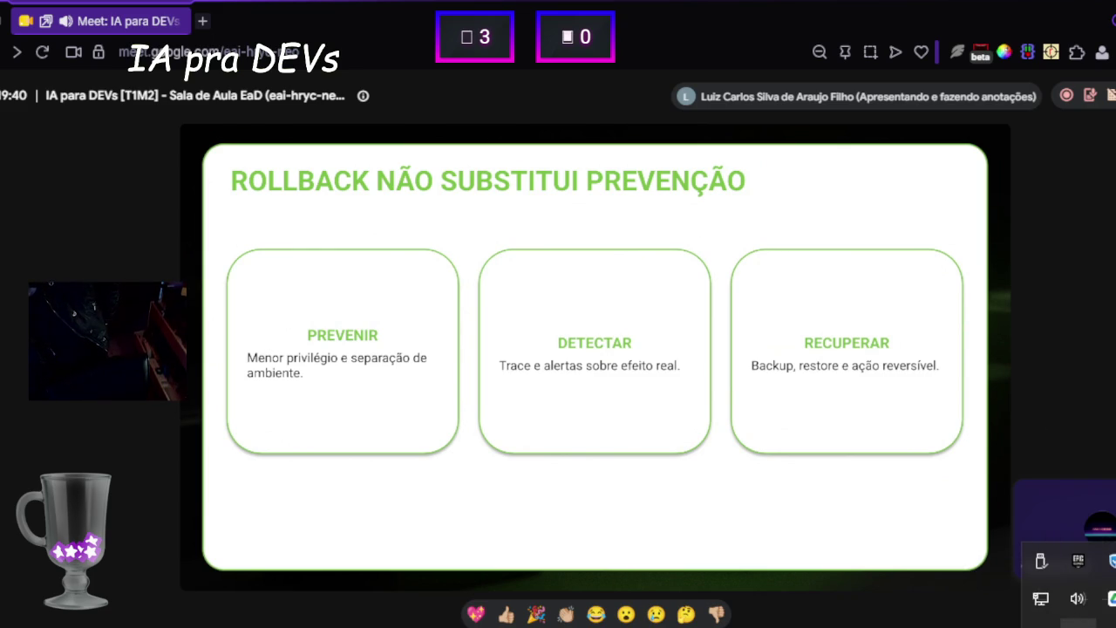
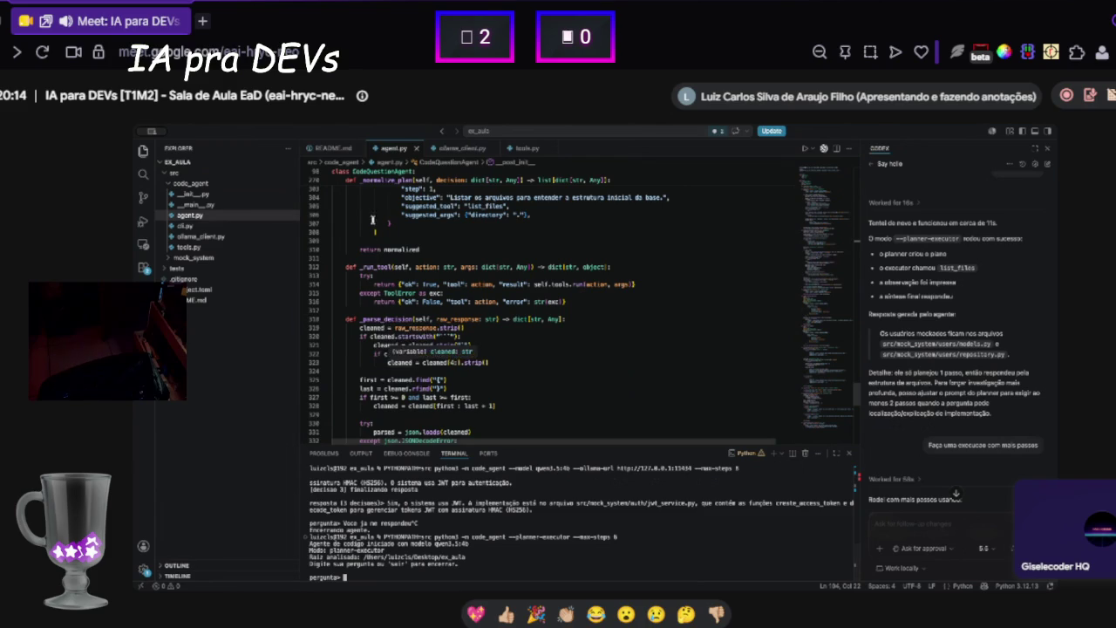
# - Search for --planner-executor, then browse the code_agent files and open cli.py
pyautogui.press('super+f')
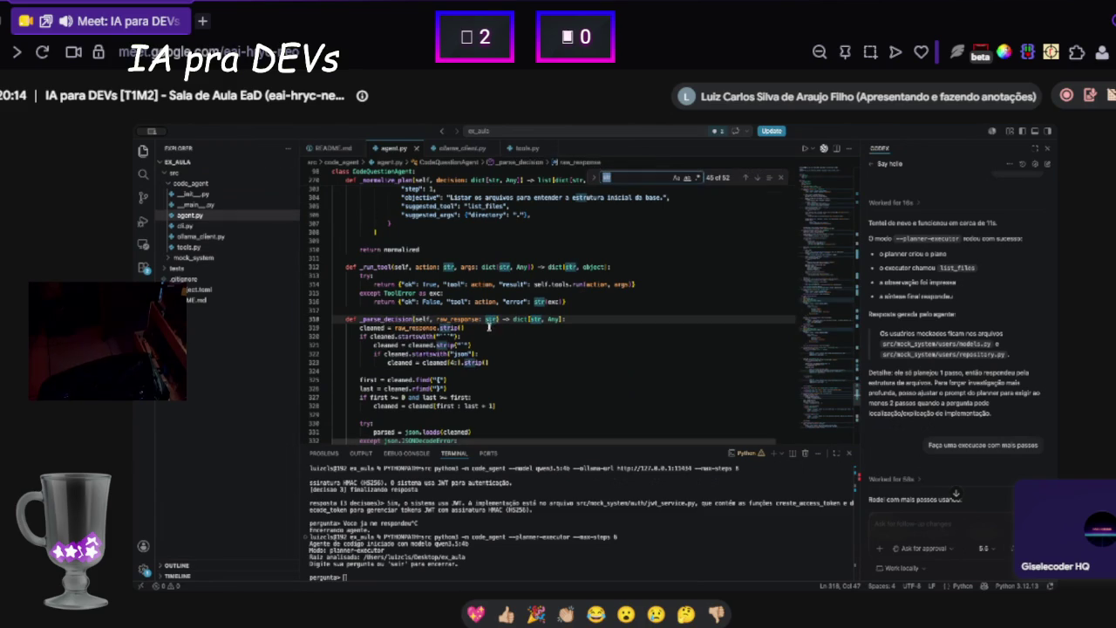
pyautogui.write('--planner-executor')
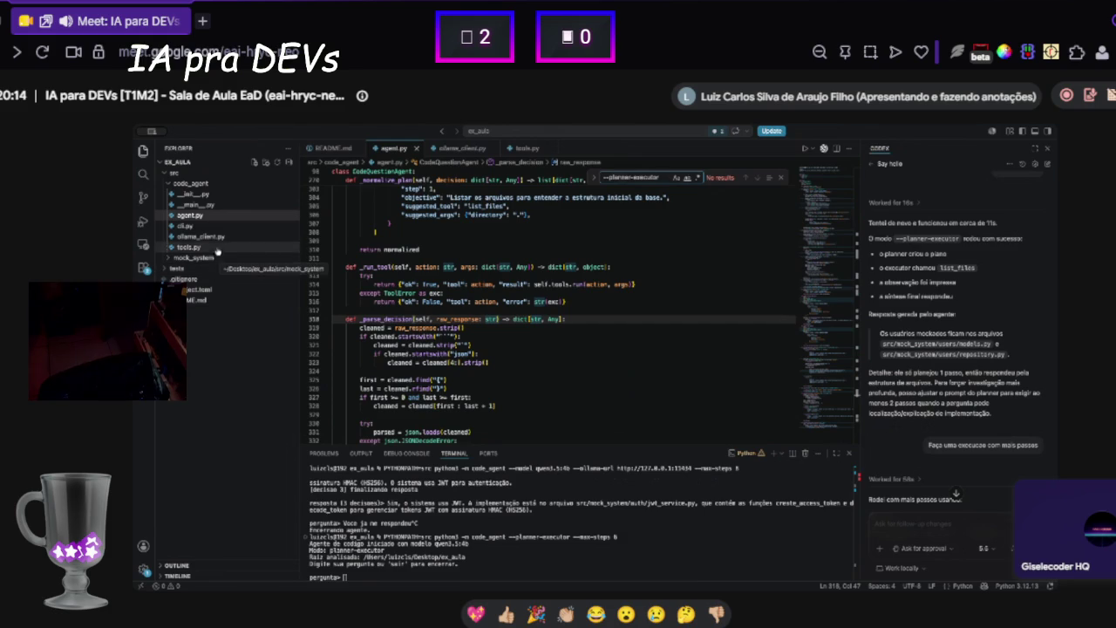
pyautogui.click(206, 259)
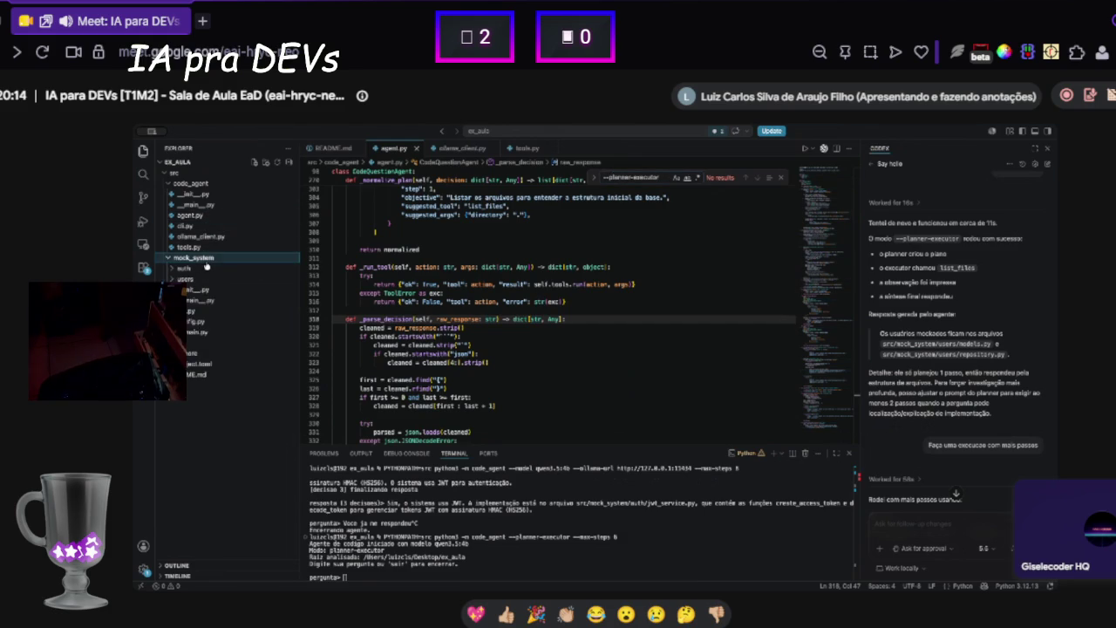
pyautogui.click(215, 197)
pyautogui.click(236, 205)
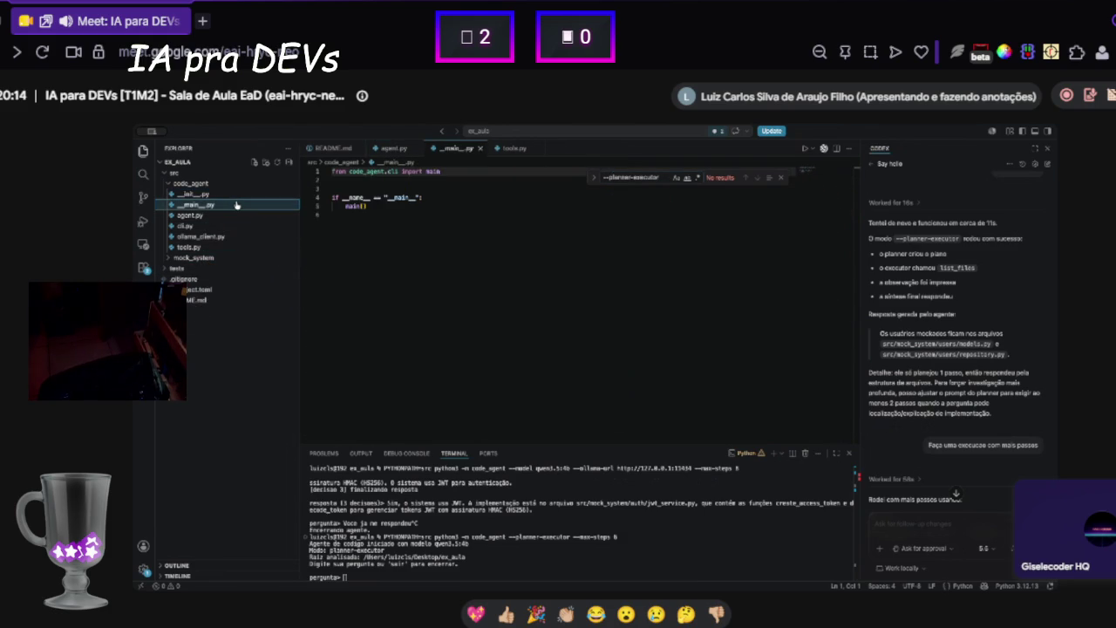
pyautogui.click(236, 215)
pyautogui.click(237, 206)
pyautogui.click(418, 188)
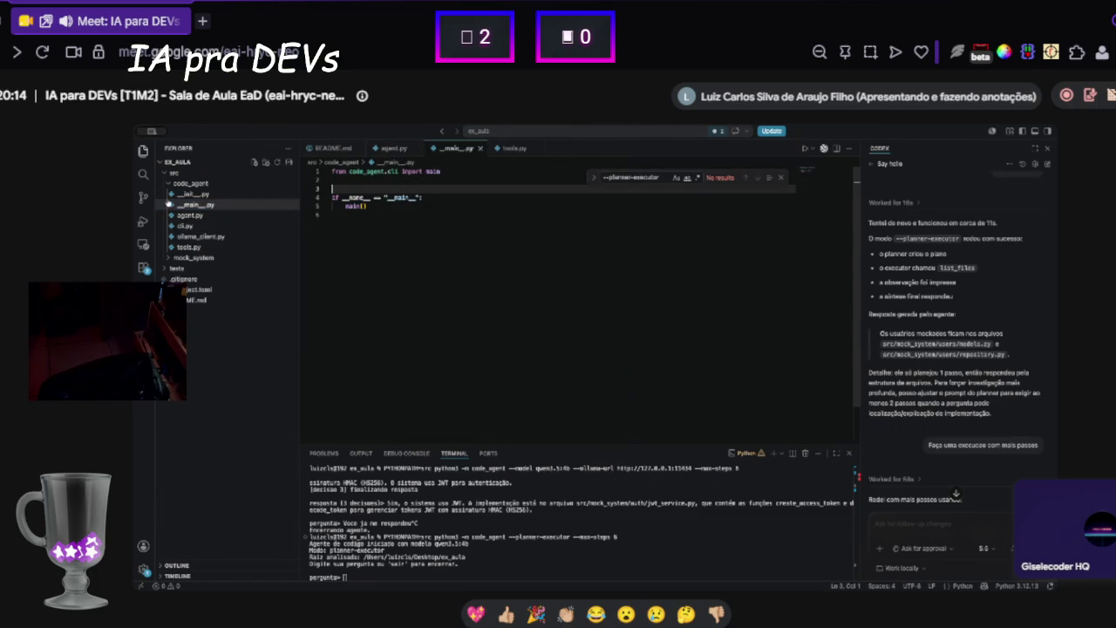
pyautogui.click(185, 225)
pyautogui.scroll(-5, 482, 294)
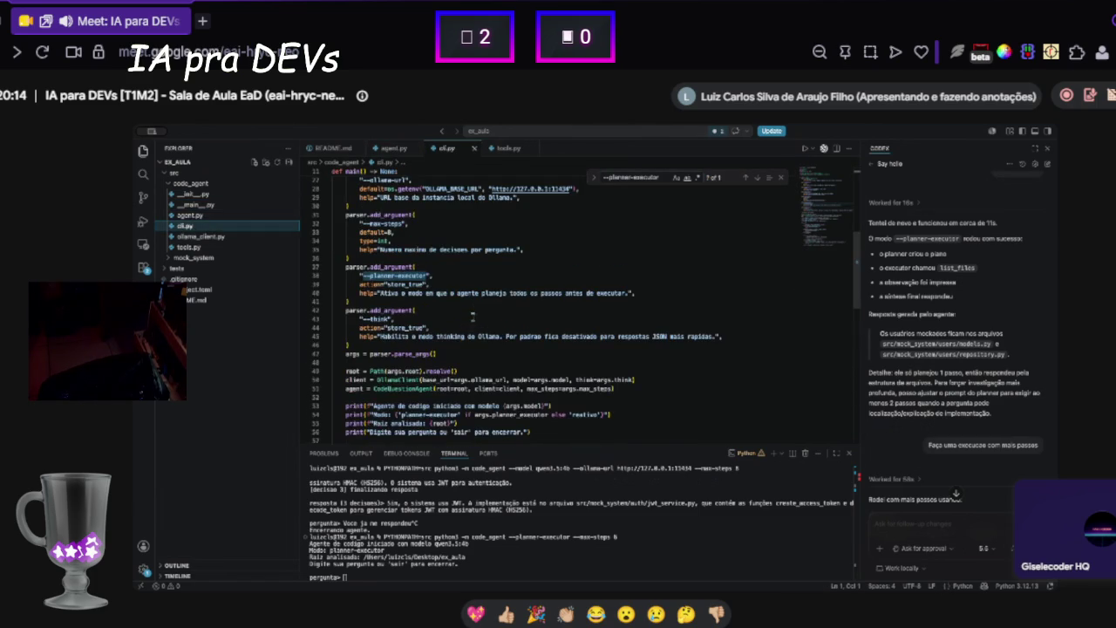
pyautogui.moveTo(361, 276)
pyautogui.mouseDown()
pyautogui.moveTo(427, 276)
pyautogui.moveTo(398, 293)
pyautogui.moveTo(626, 293)
pyautogui.mouseUp()
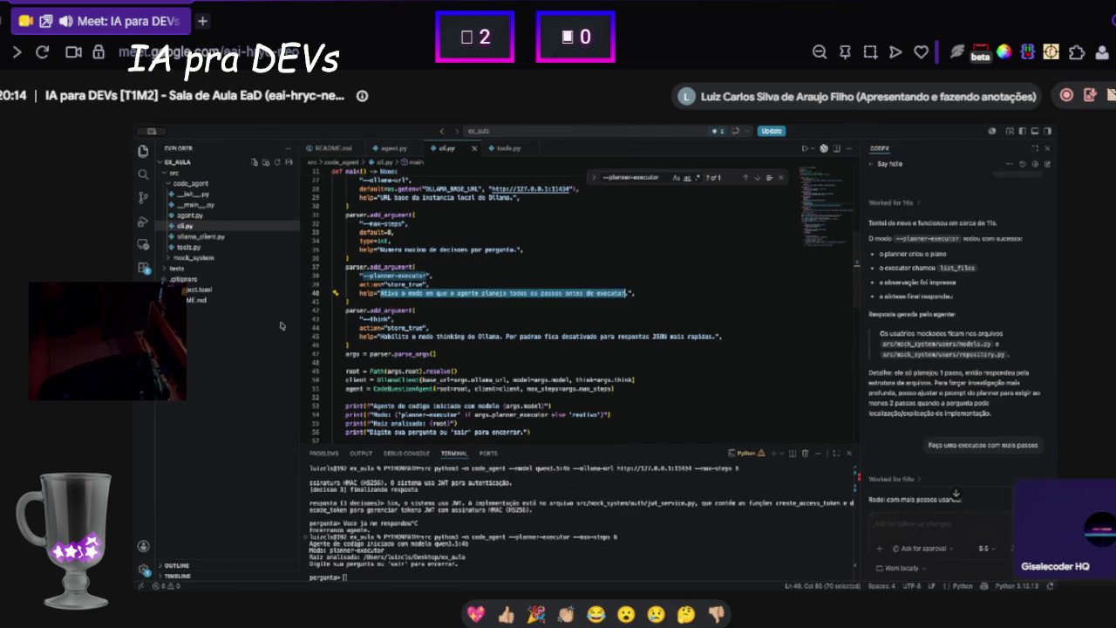
pyautogui.scroll(-3, 538, 307)
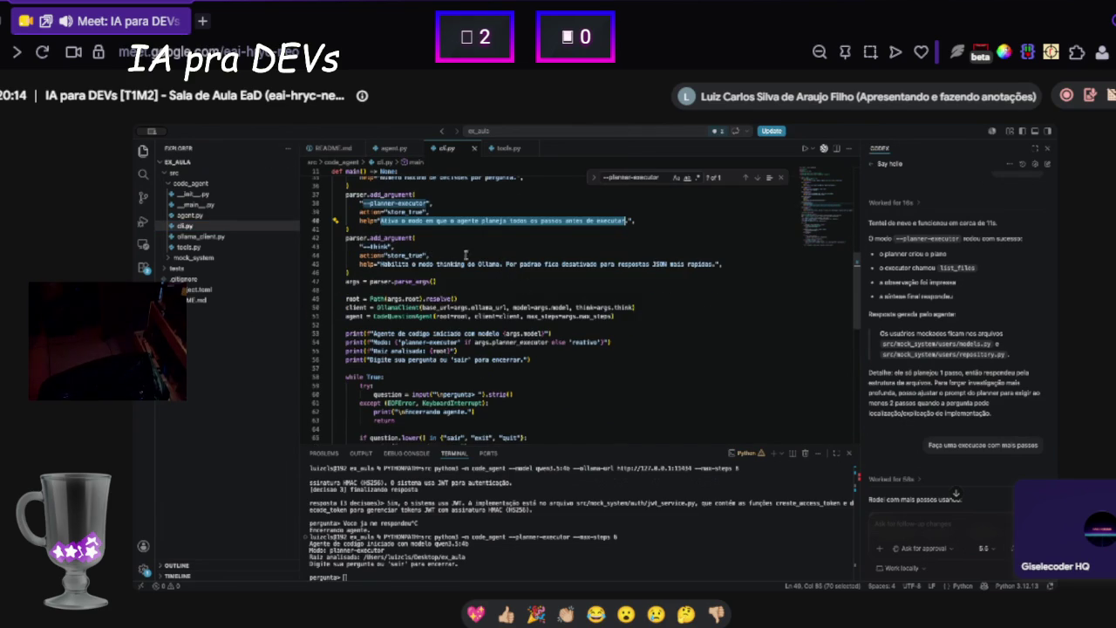
pyautogui.scroll(-1, 450, 297)
pyautogui.scroll(1, 450, 292)
pyautogui.doubleClick(359, 194)
pyautogui.moveTo(358, 194); pyautogui.dragTo(411, 195)
pyautogui.scroll(-8, 399, 280)
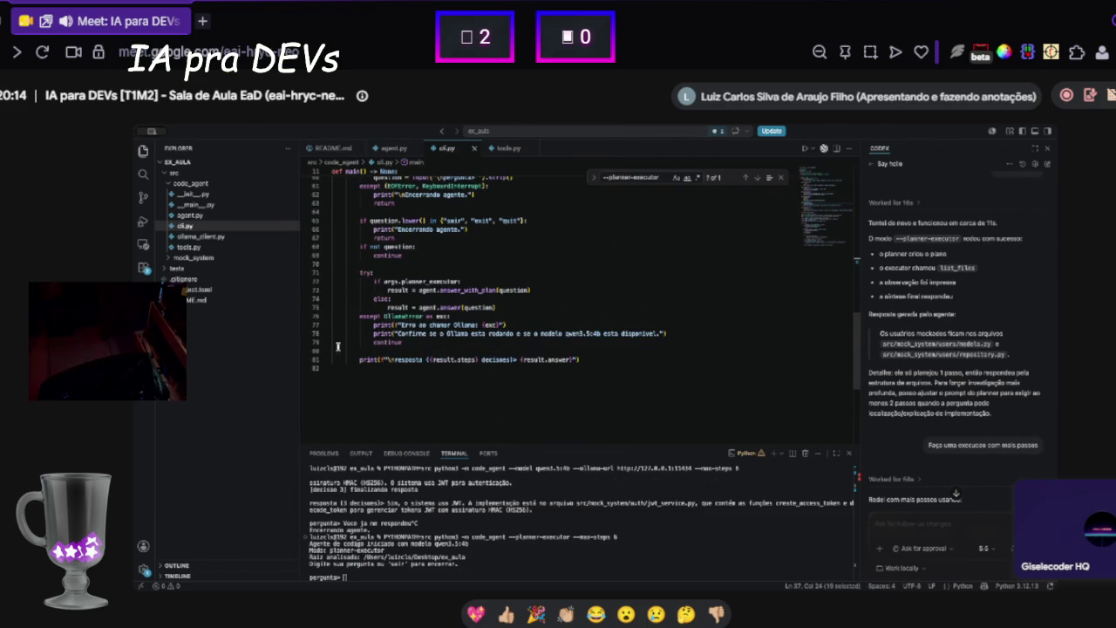
# - Ask the agent 'O sistema usa JWT?' and enlarge the terminal to read its answer
pyautogui.click(517, 551)
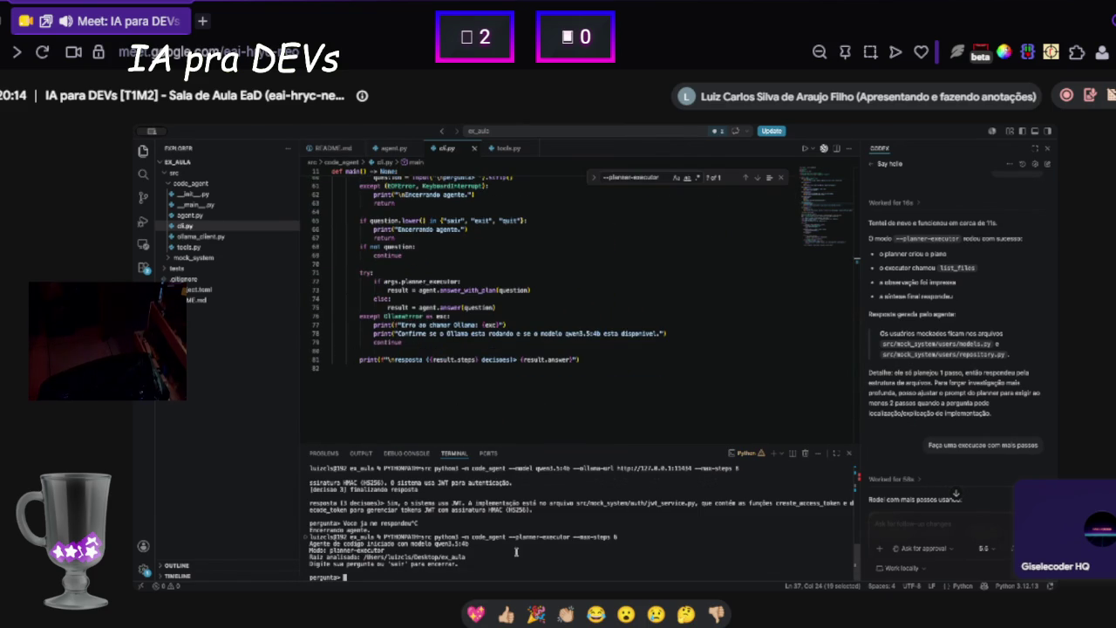
pyautogui.write('Q')
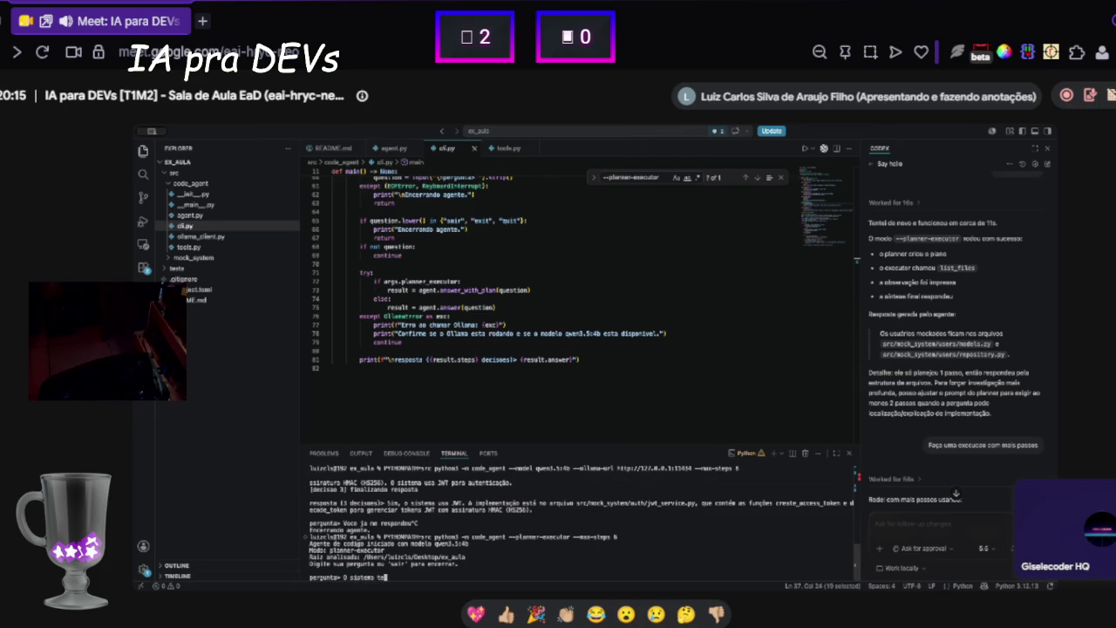
pyautogui.press('BackSpace')
pyautogui.press('BackSpace')
pyautogui.press('BackSpace')
pyautogui.write('T?')
pyautogui.press('Return')
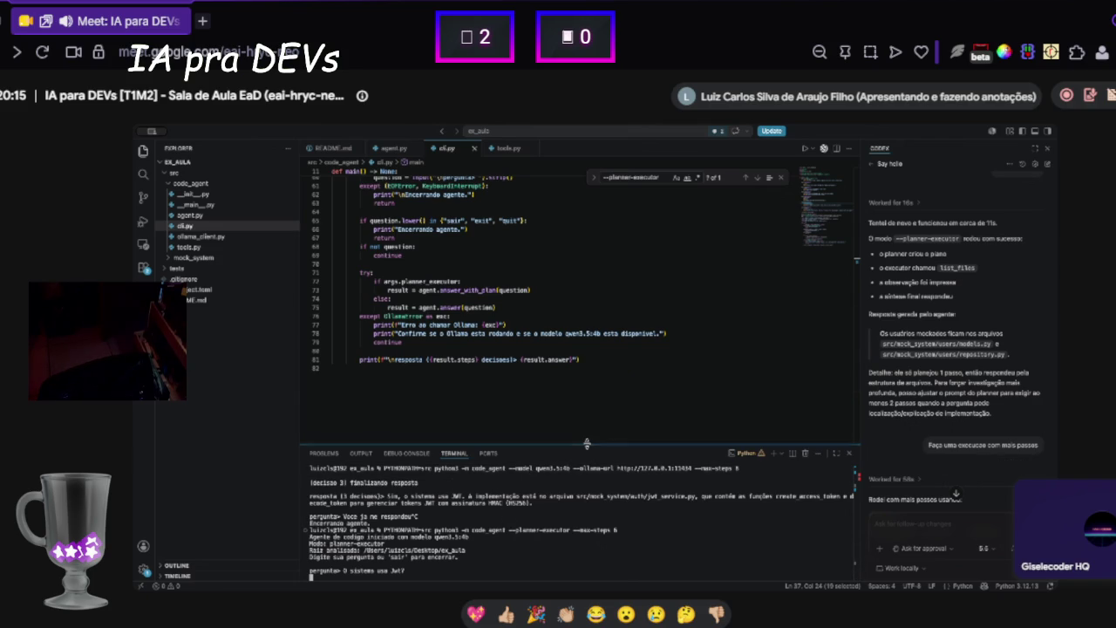
pyautogui.moveTo(588, 445)
pyautogui.mouseDown()
pyautogui.moveTo(592, 408)
pyautogui.moveTo(591, 443)
pyautogui.mouseUp()
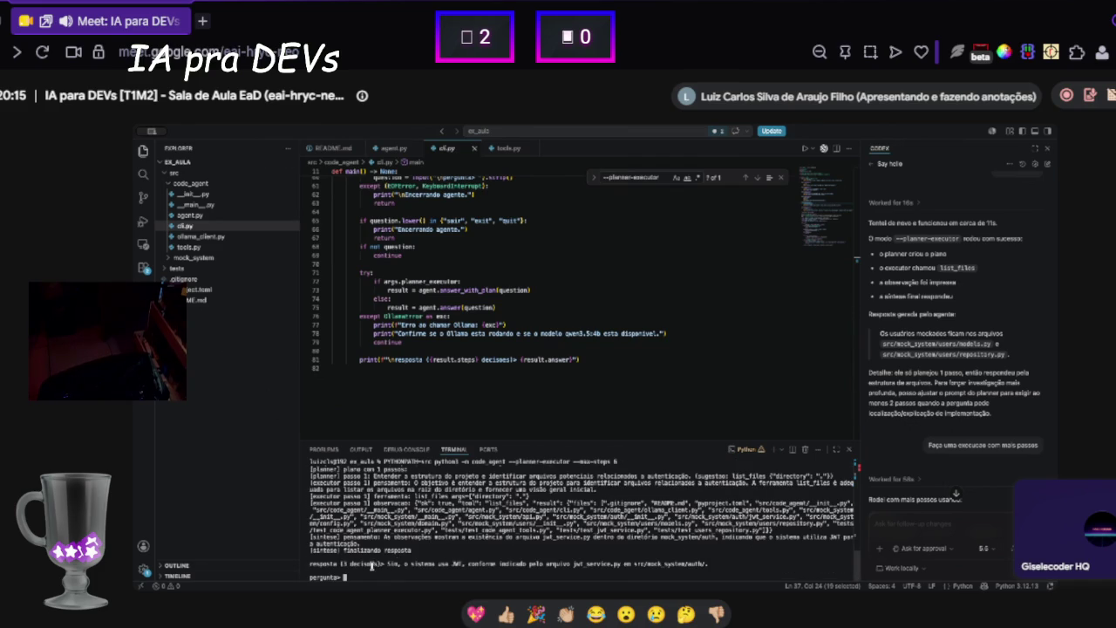
pyautogui.scroll(3, 373, 565)
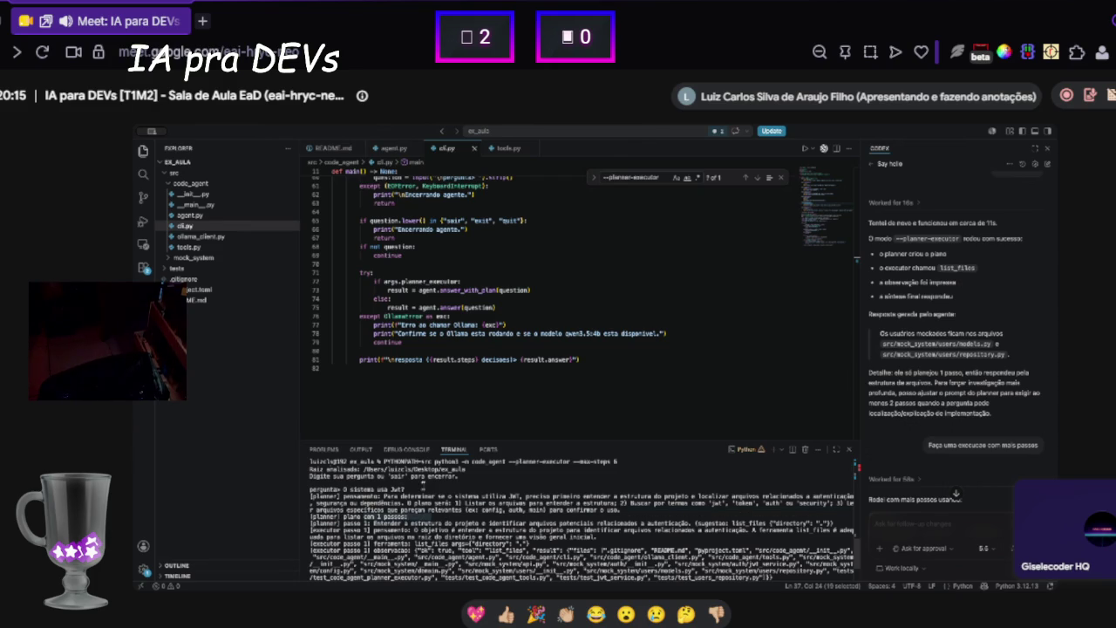
pyautogui.scroll(-5, 427, 521)
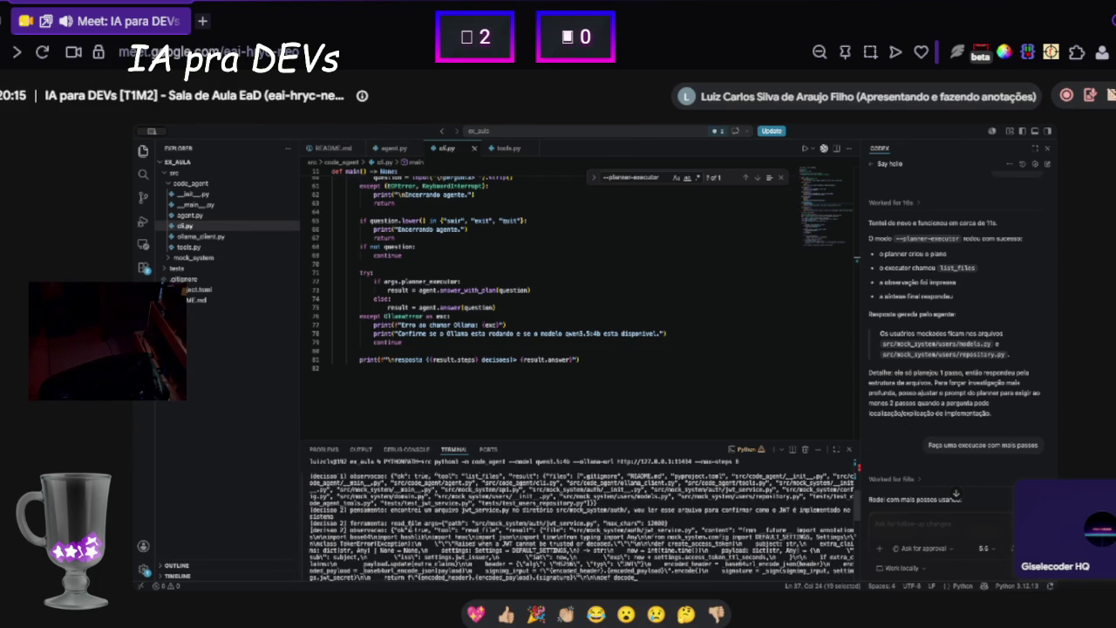
pyautogui.scroll(2, 401, 498)
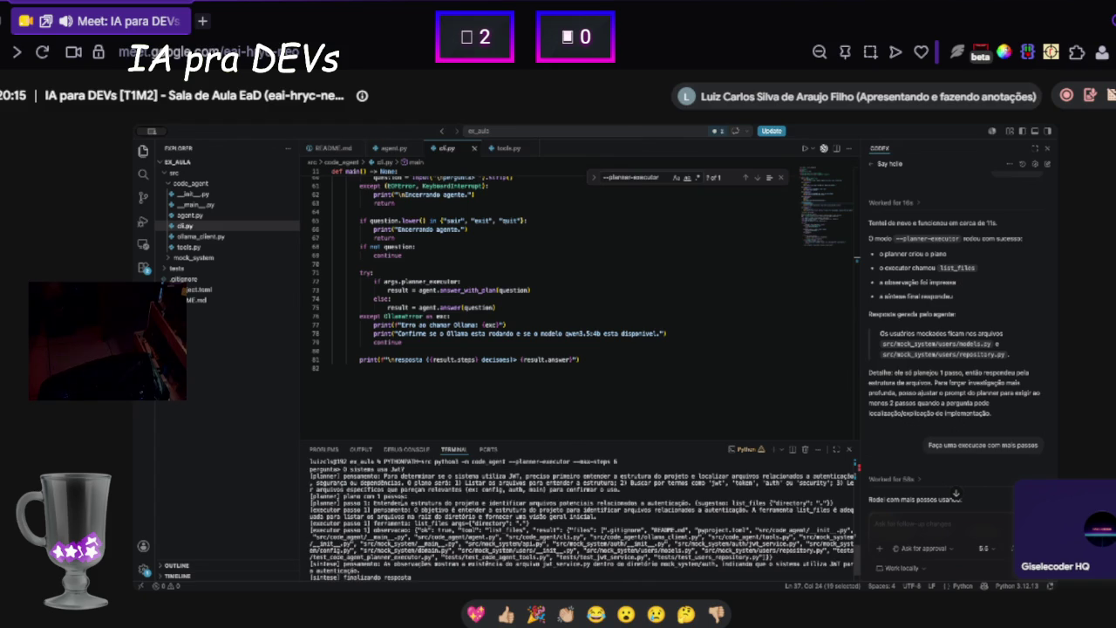
pyautogui.scroll(2, 358, 485)
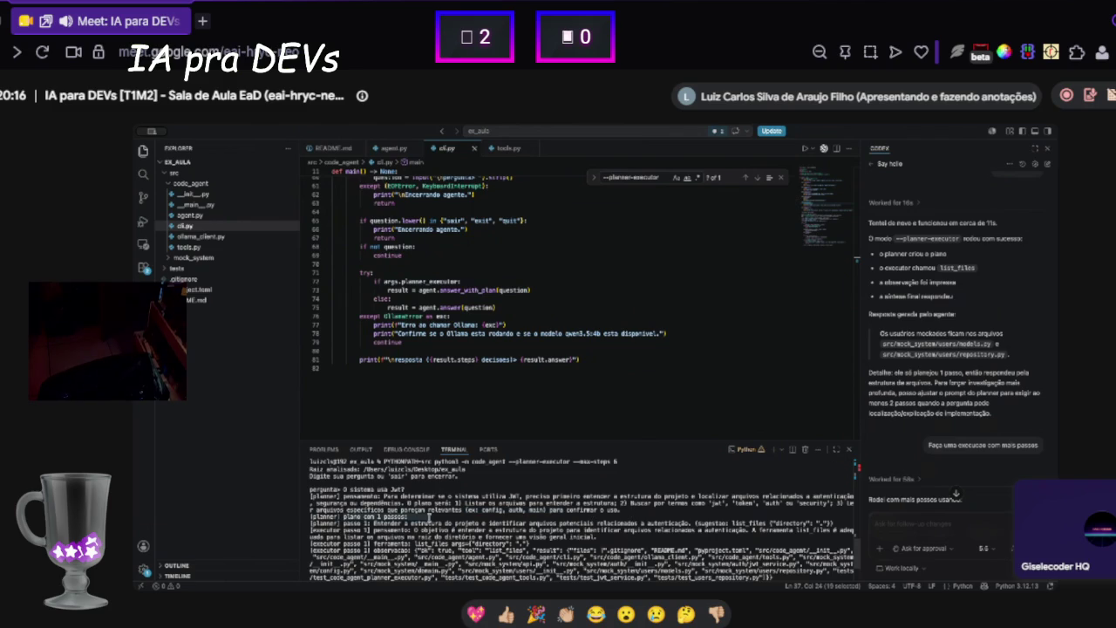
pyautogui.moveTo(373, 522); pyautogui.dragTo(823, 524)
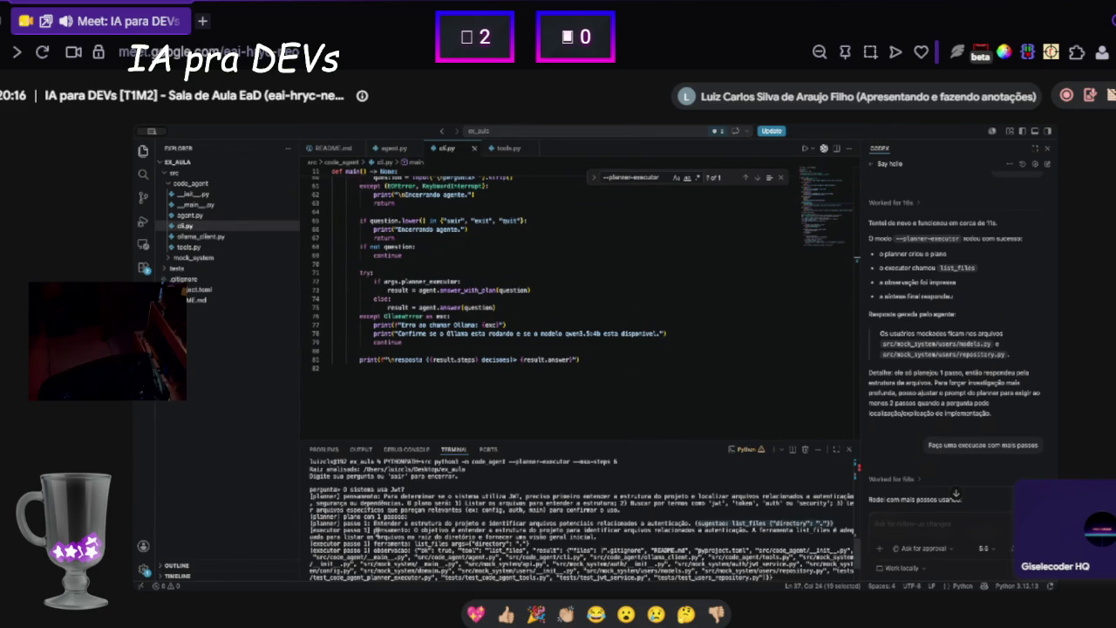
pyautogui.moveTo(373, 529)
pyautogui.mouseDown()
pyautogui.moveTo(832, 535)
pyautogui.moveTo(375, 521)
pyautogui.moveTo(331, 534)
pyautogui.moveTo(595, 538)
pyautogui.mouseUp()
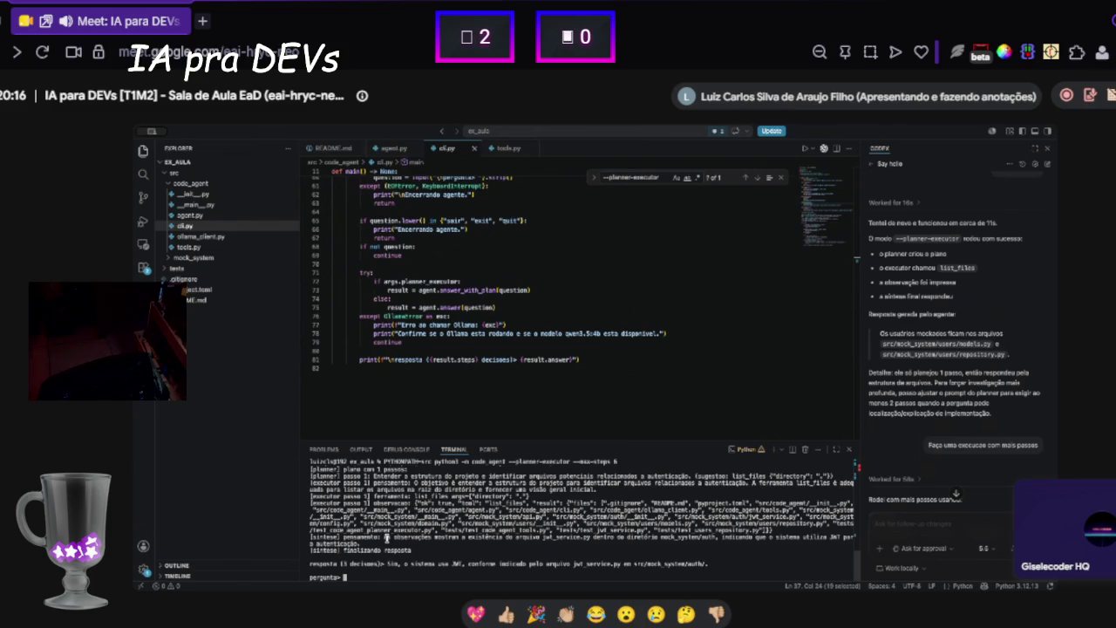
pyautogui.moveTo(386, 537)
pyautogui.mouseDown()
pyautogui.moveTo(812, 539)
pyautogui.moveTo(812, 526)
pyautogui.moveTo(810, 540)
pyautogui.mouseUp()
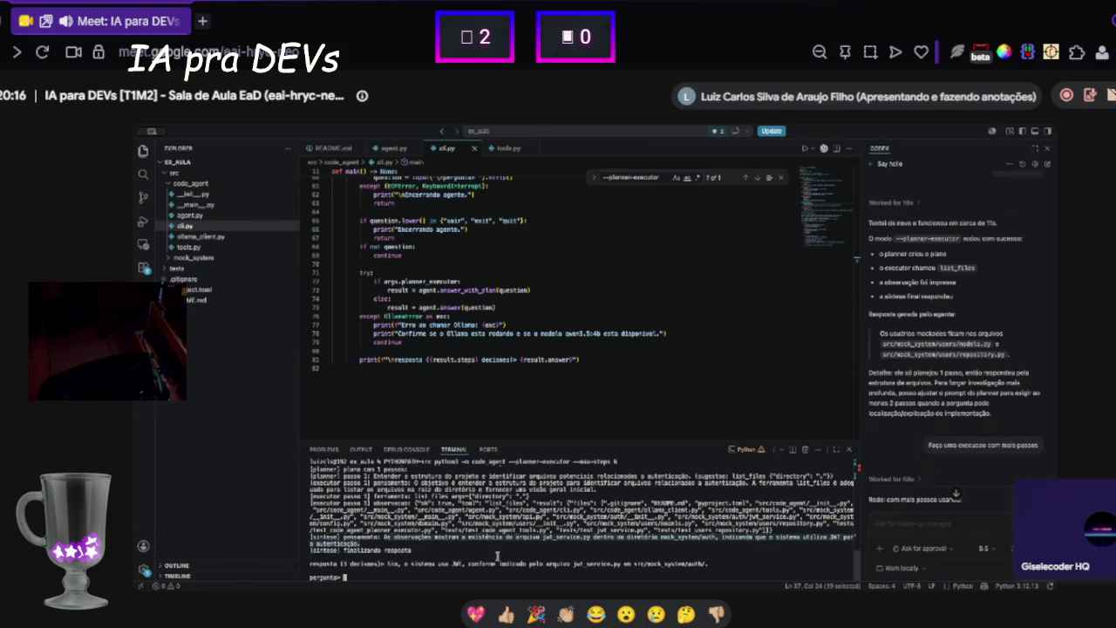
pyautogui.moveTo(379, 550)
pyautogui.mouseDown()
pyautogui.moveTo(409, 534)
pyautogui.moveTo(408, 517)
pyautogui.mouseUp()
pyautogui.scroll(15, 378, 326)
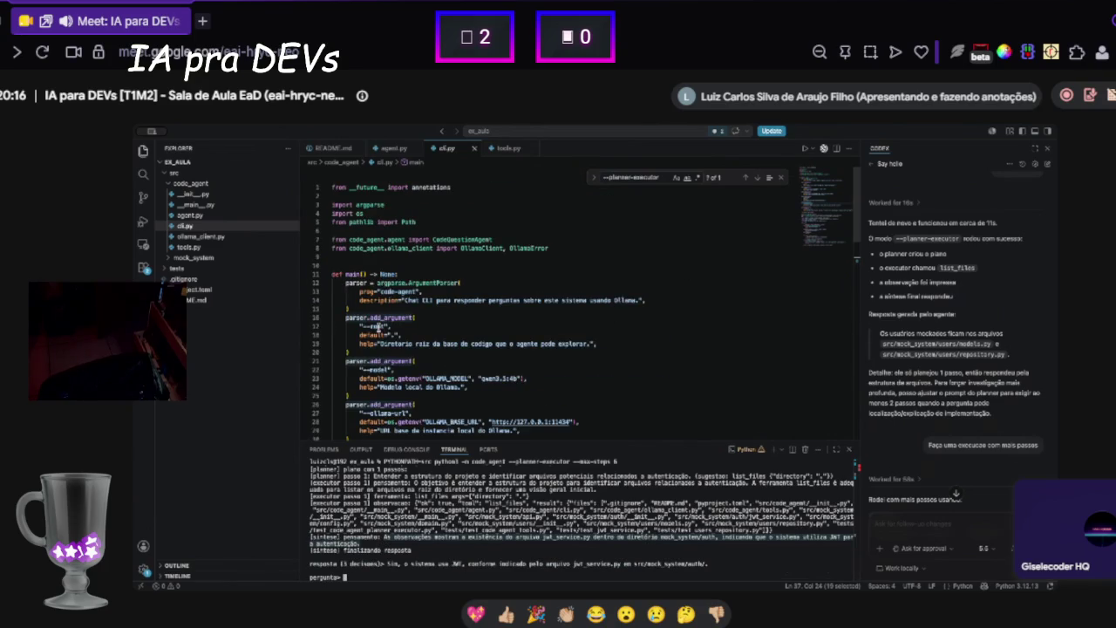
# - Expand mock_system > auth in the Explorer and open jwt_service.py
pyautogui.scroll(-2, 381, 299)
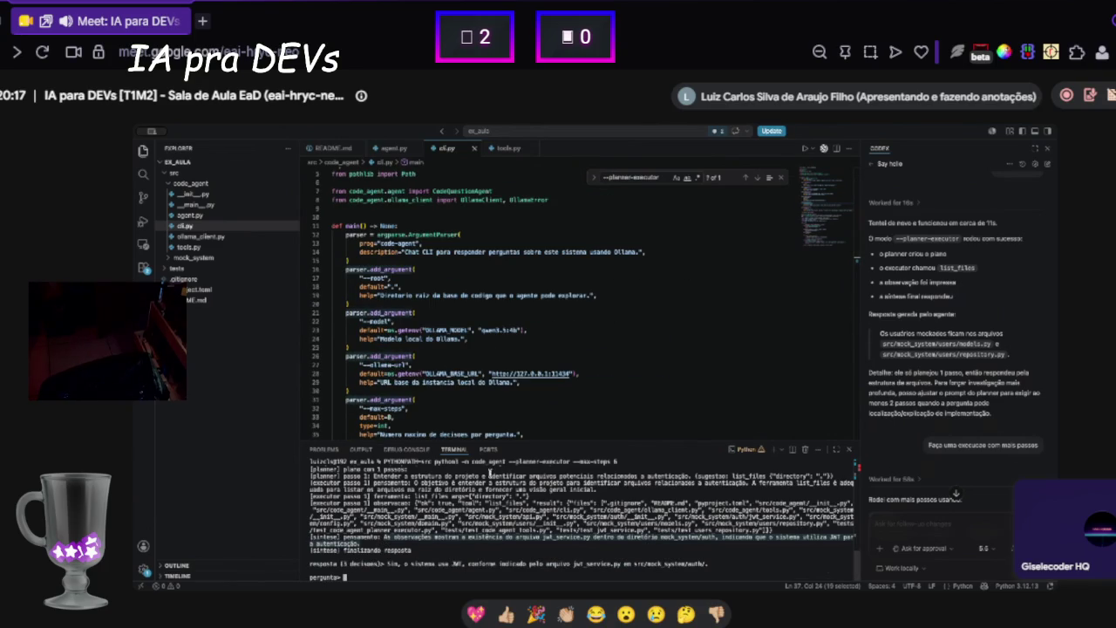
pyautogui.scroll(3, 419, 497)
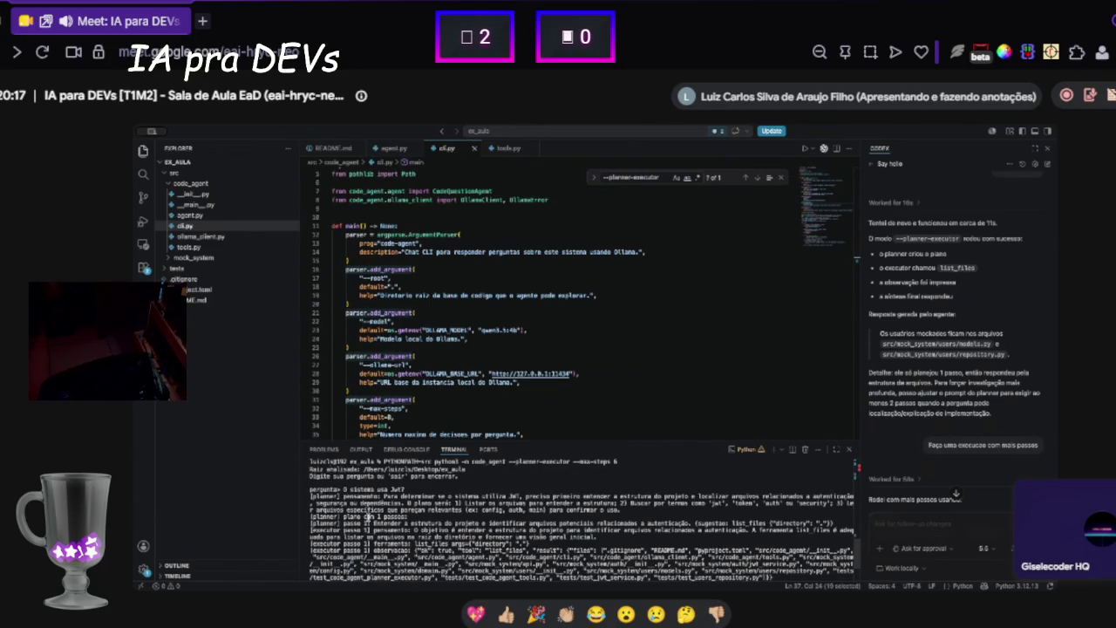
pyautogui.scroll(-3, 384, 528)
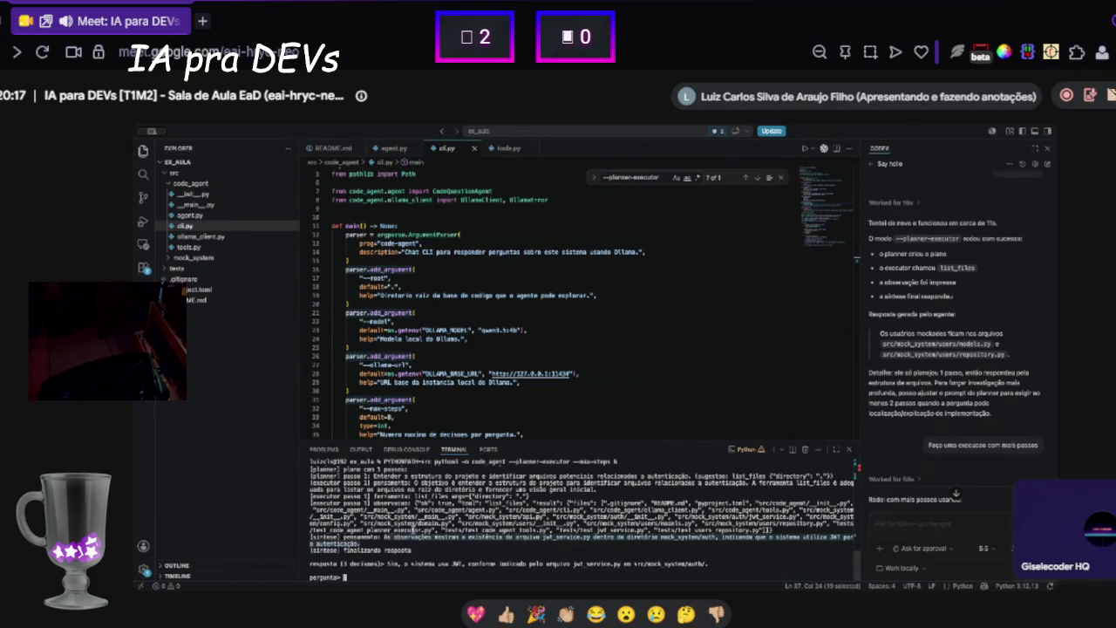
pyautogui.click(201, 258)
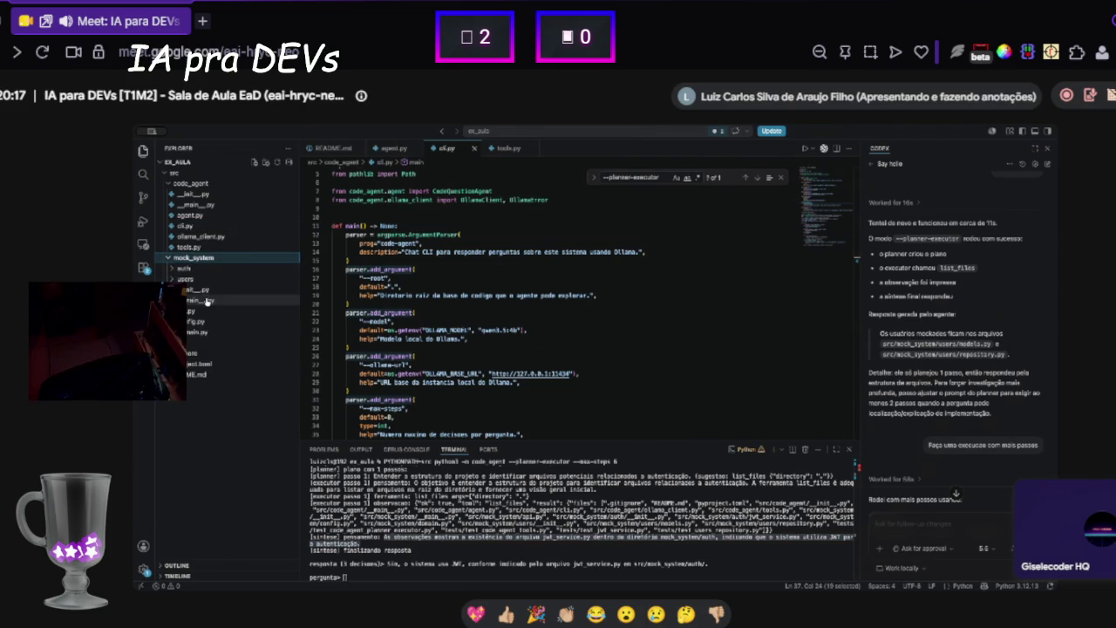
pyautogui.click(207, 270)
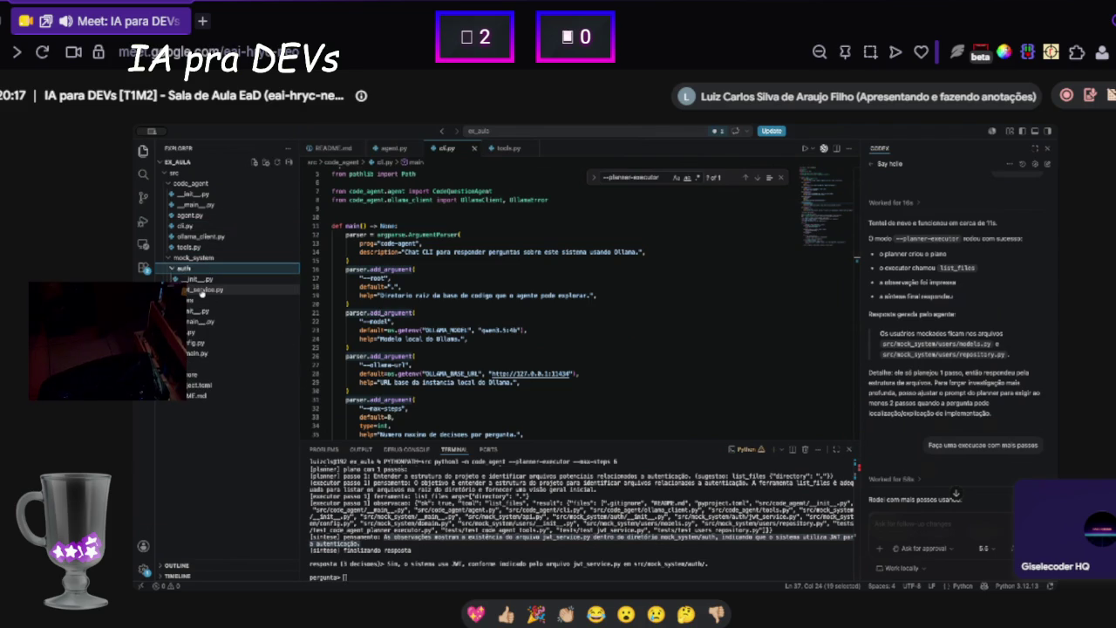
pyautogui.click(201, 290)
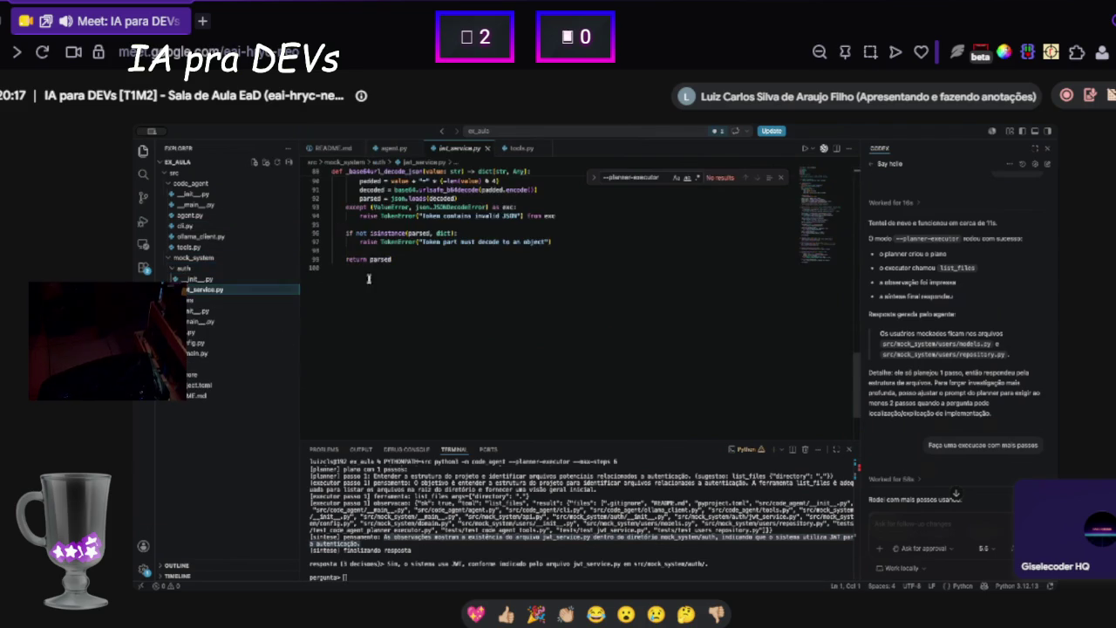
# - Replace the code with # and undo it, leaving jwt_service.py unchanged
pyautogui.hotkey('ctrl', 'shift', 'Home')
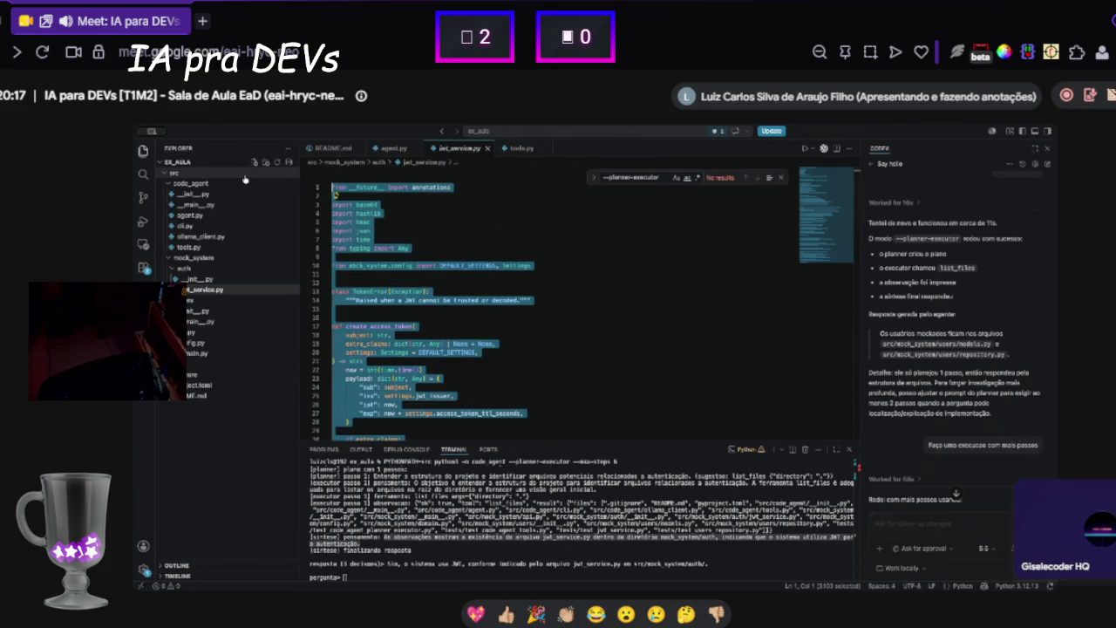
pyautogui.write('##')
pyautogui.scroll(5, 575, 515)
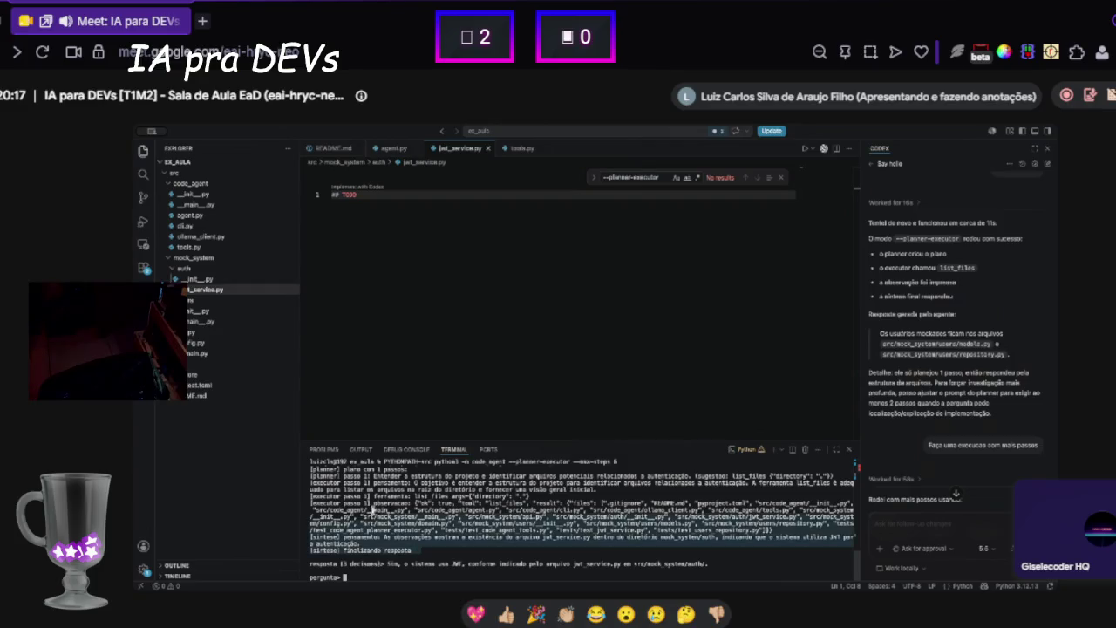
pyautogui.hotkey('ctrl', 'z')
pyautogui.click(419, 343)
pyautogui.scroll(-1, 417, 343)
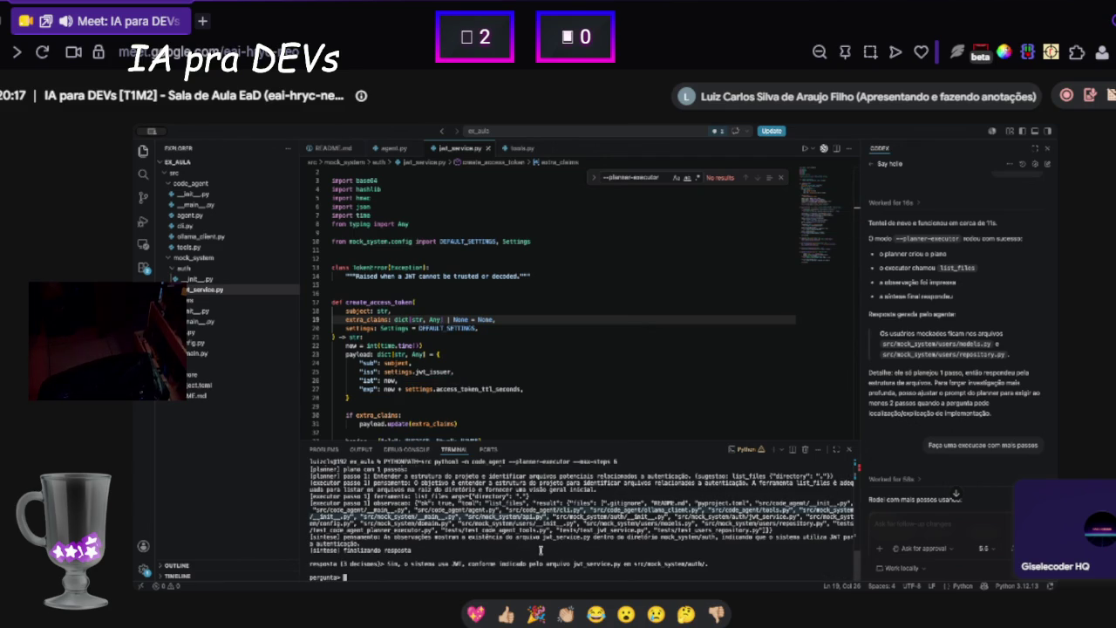
# - Submit the question 'Gere um relatório da arquitetura desse sistema.' to the agent
pyautogui.write('Q')
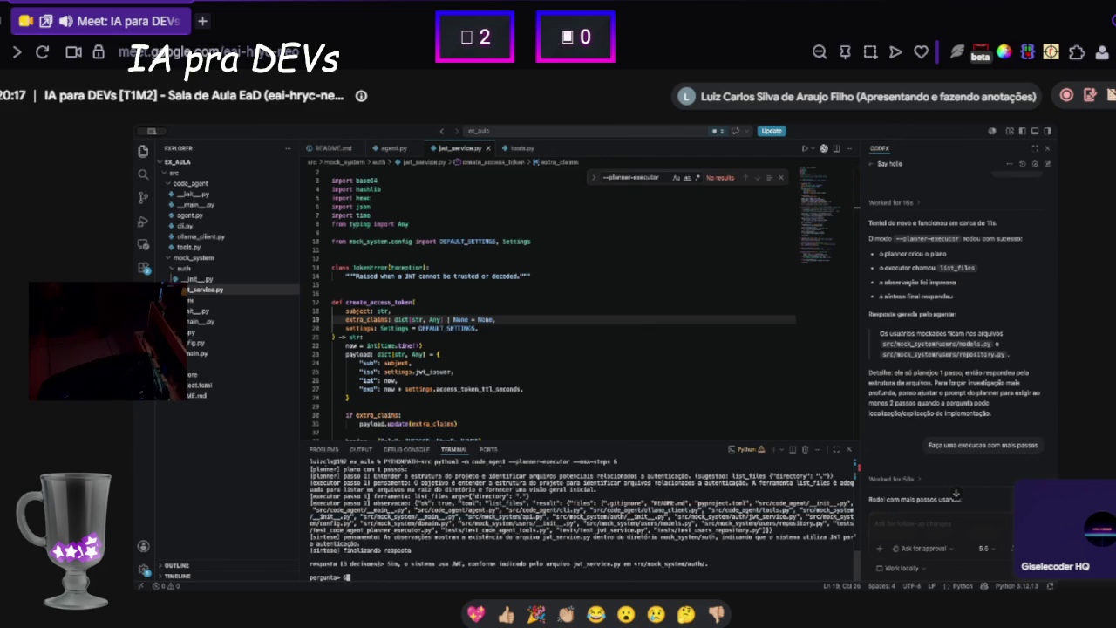
pyautogui.write('relatóri')
pyautogui.write('o de funcionamento desse si')
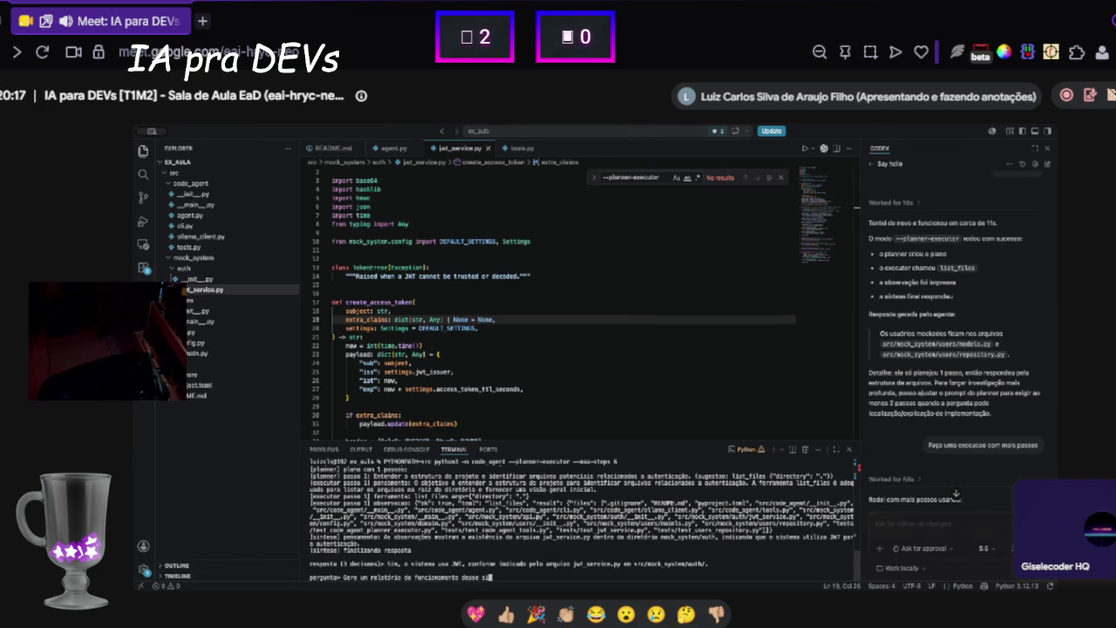
pyautogui.press('BackSpace')
pyautogui.press('BackSpace')
pyautogui.press('BackSpace')
pyautogui.write('a arquitetura de')
pyautogui.write('sse st')
pyautogui.press('BackSpace')
pyautogui.press('BackSpace')
pyautogui.write('a')
pyautogui.write('stema.')
pyautogui.press('Return')
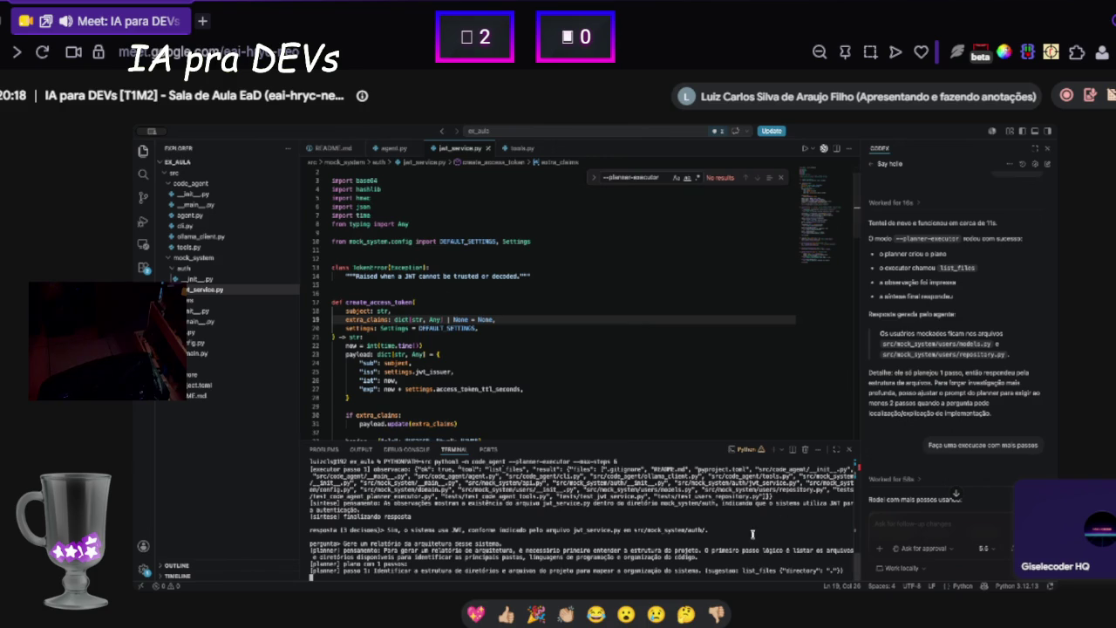
pyautogui.click(920, 549)
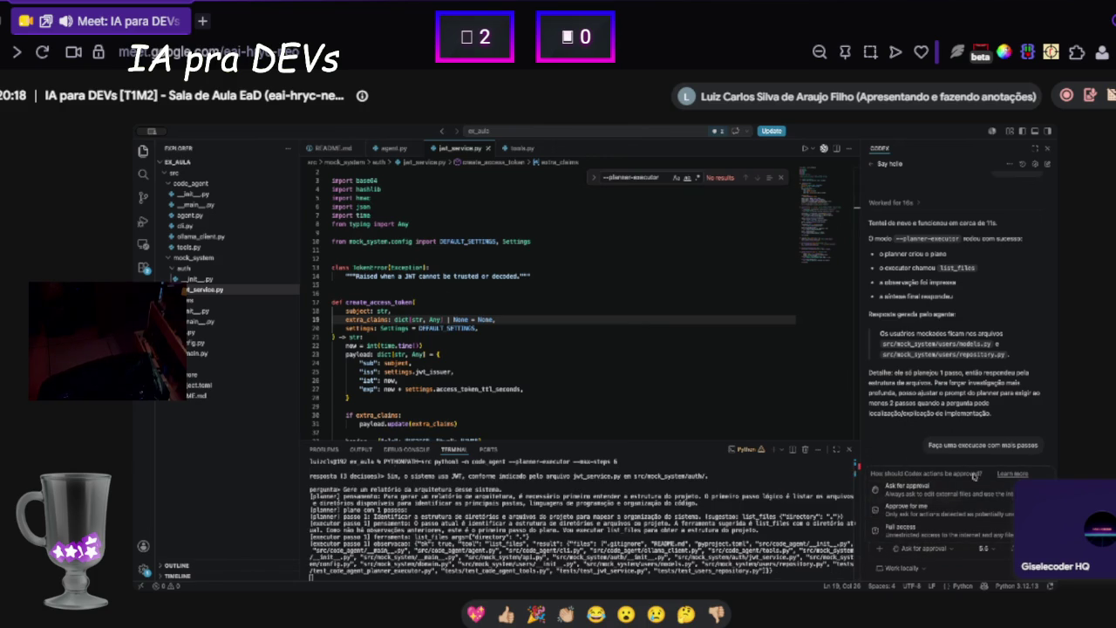
pyautogui.click(894, 429)
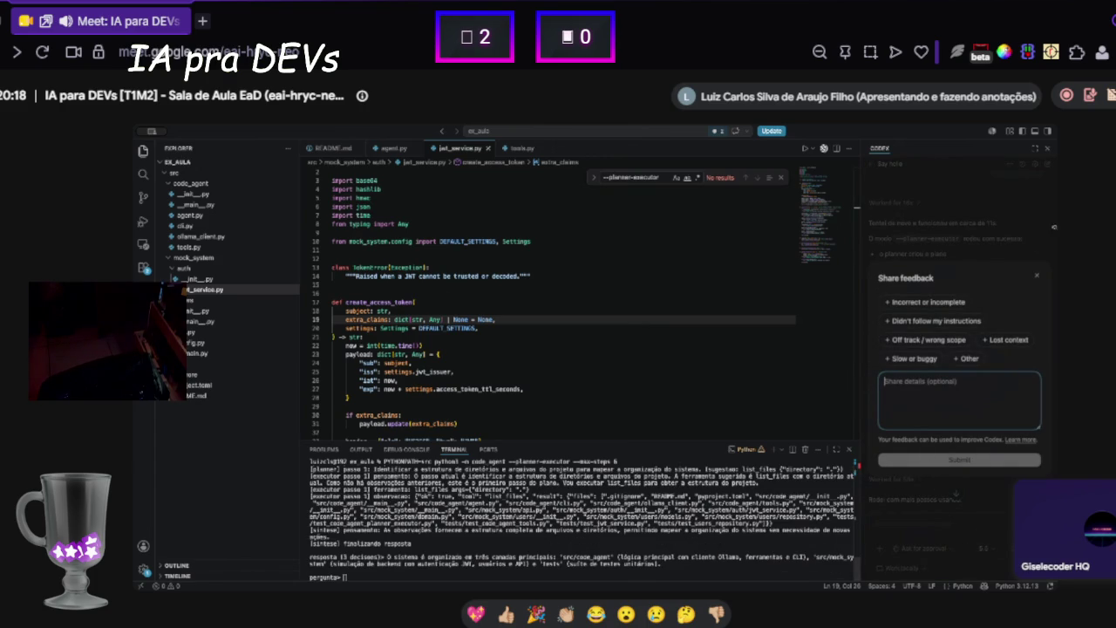
pyautogui.click(1036, 275)
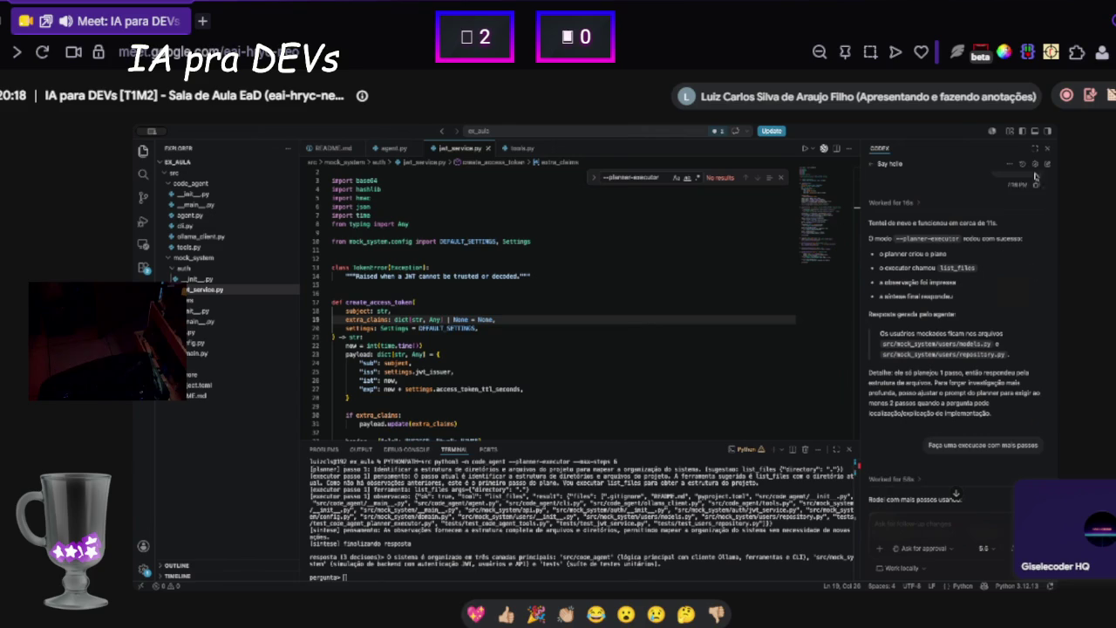
pyautogui.click(1010, 164)
pyautogui.click(1009, 165)
# - Scroll back through the terminal output and highlight the agent's finalizing and answer lines
pyautogui.scroll(2, 380, 558)
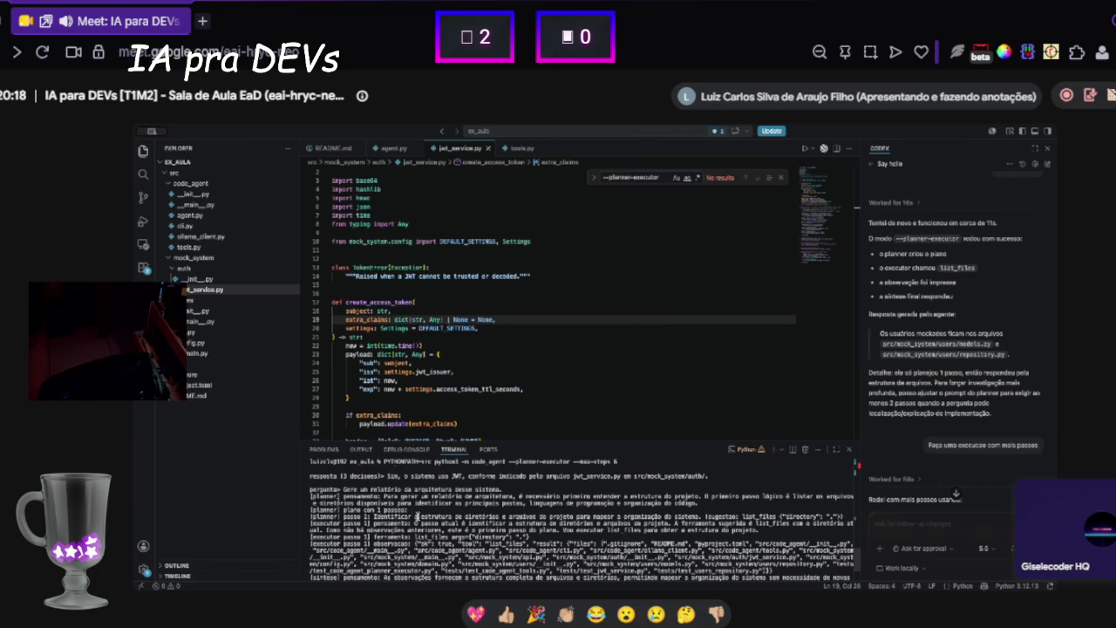
pyautogui.scroll(3, 417, 521)
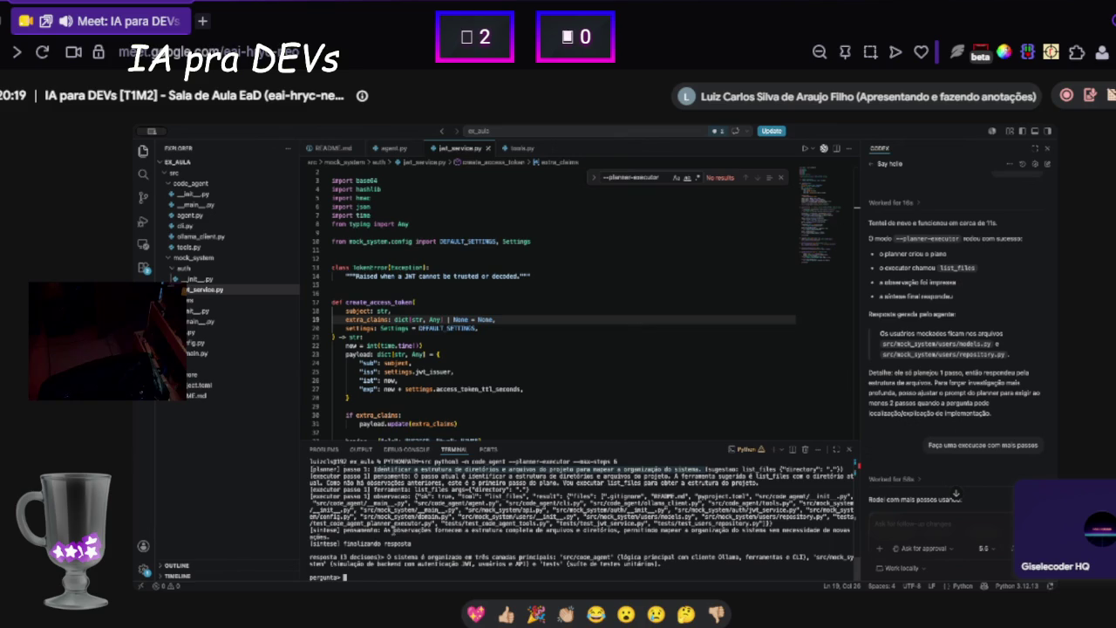
pyautogui.moveTo(335, 543); pyautogui.dragTo(700, 562)
pyautogui.click(639, 553)
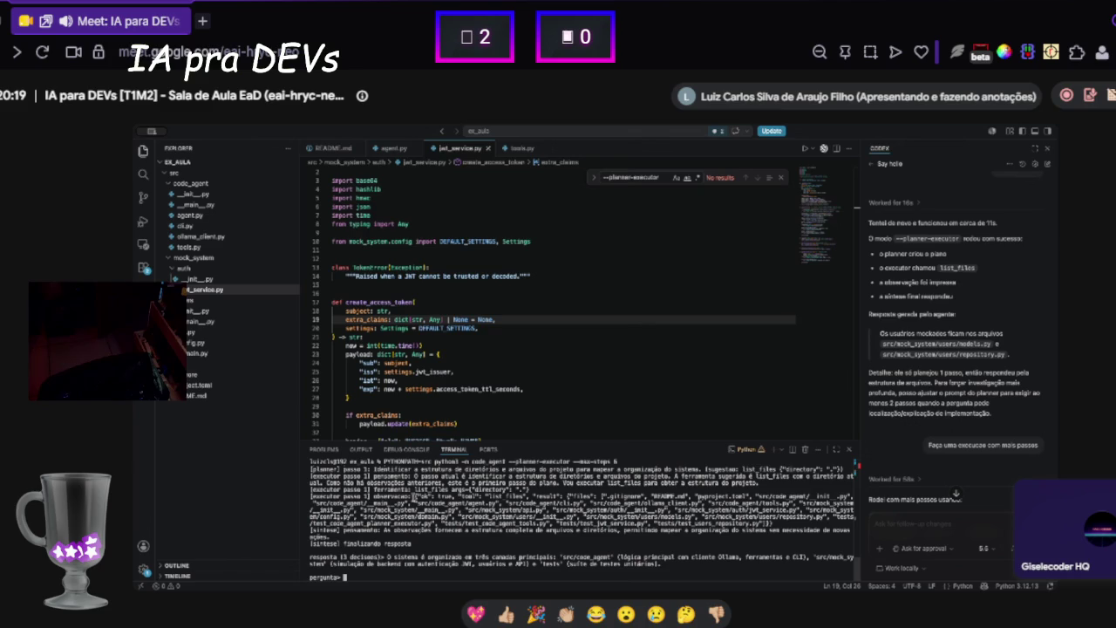
pyautogui.moveTo(411, 493)
pyautogui.mouseDown()
pyautogui.moveTo(795, 511)
pyautogui.moveTo(762, 523)
pyautogui.moveTo(414, 499)
pyautogui.mouseUp()
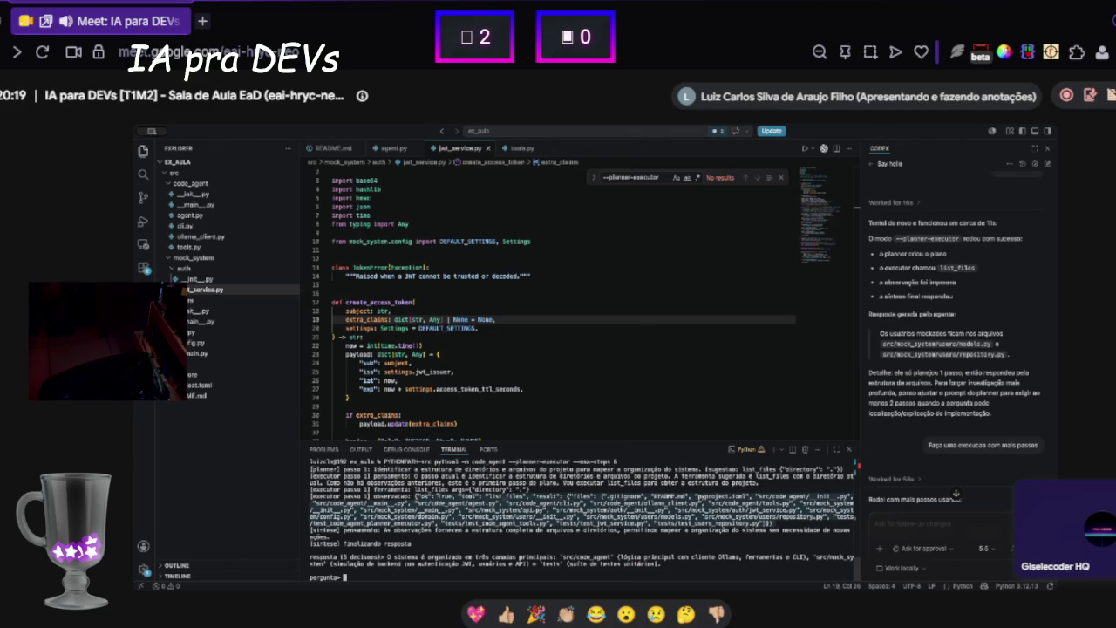
# - Open agent.py and scroll up to line 36 of PLANNER_PROMPT
pyautogui.click(204, 215)
pyautogui.scroll(1, 486, 309)
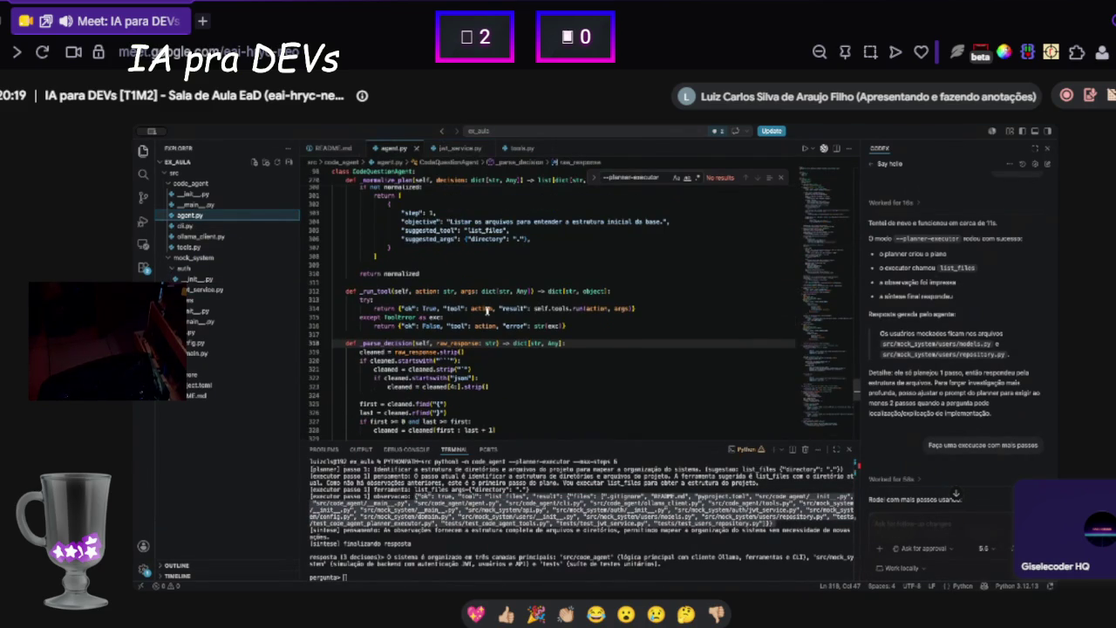
pyautogui.scroll(20, 485, 309)
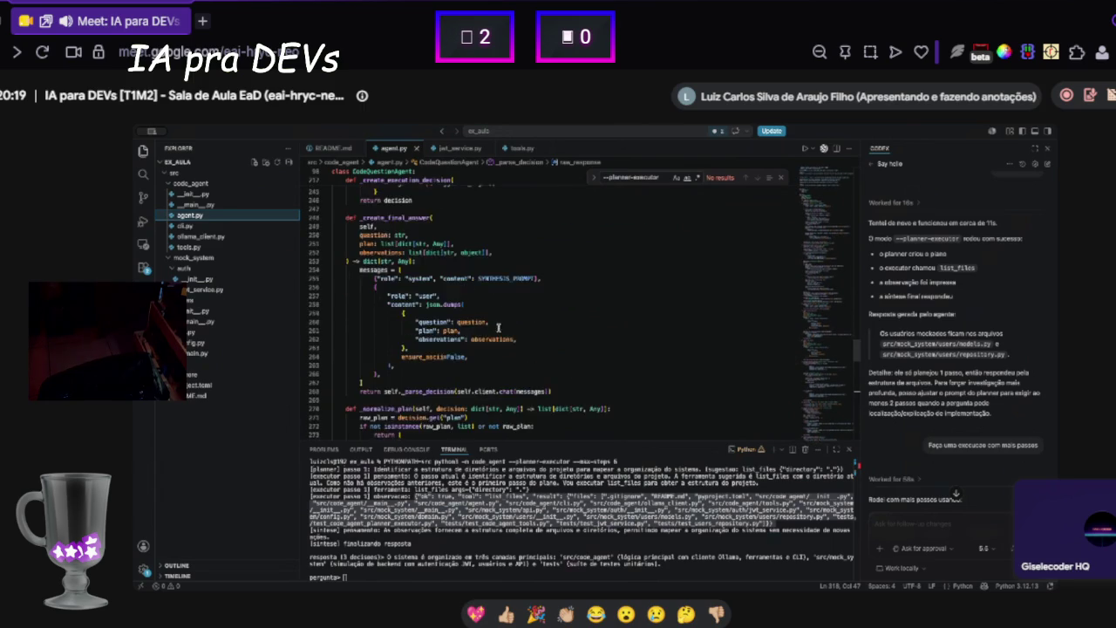
pyautogui.scroll(20, 476, 323)
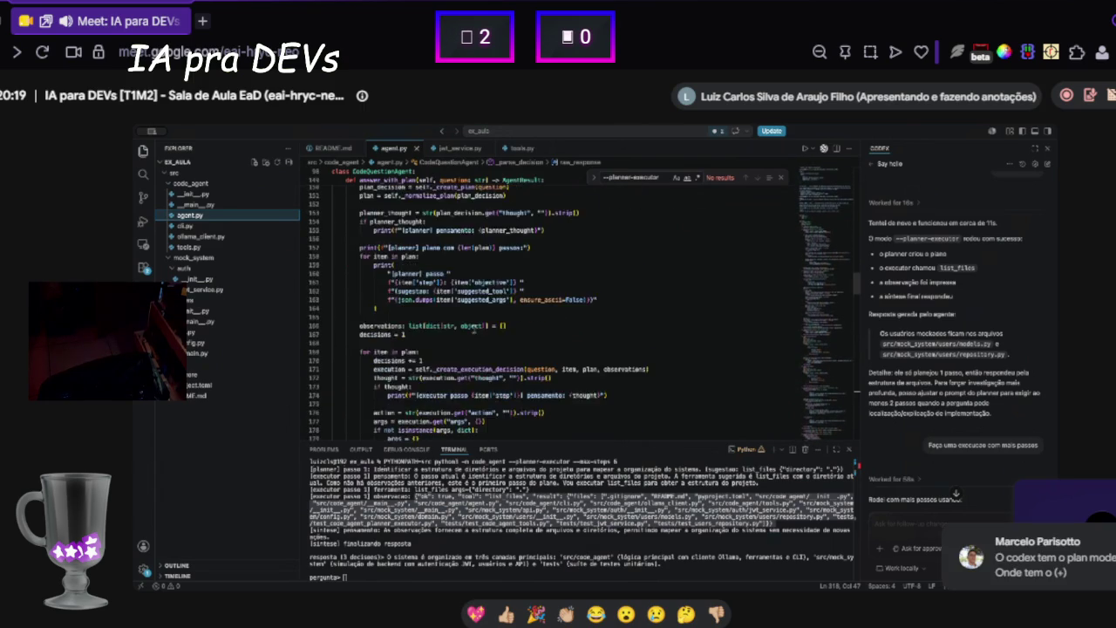
pyautogui.scroll(4, 450, 348)
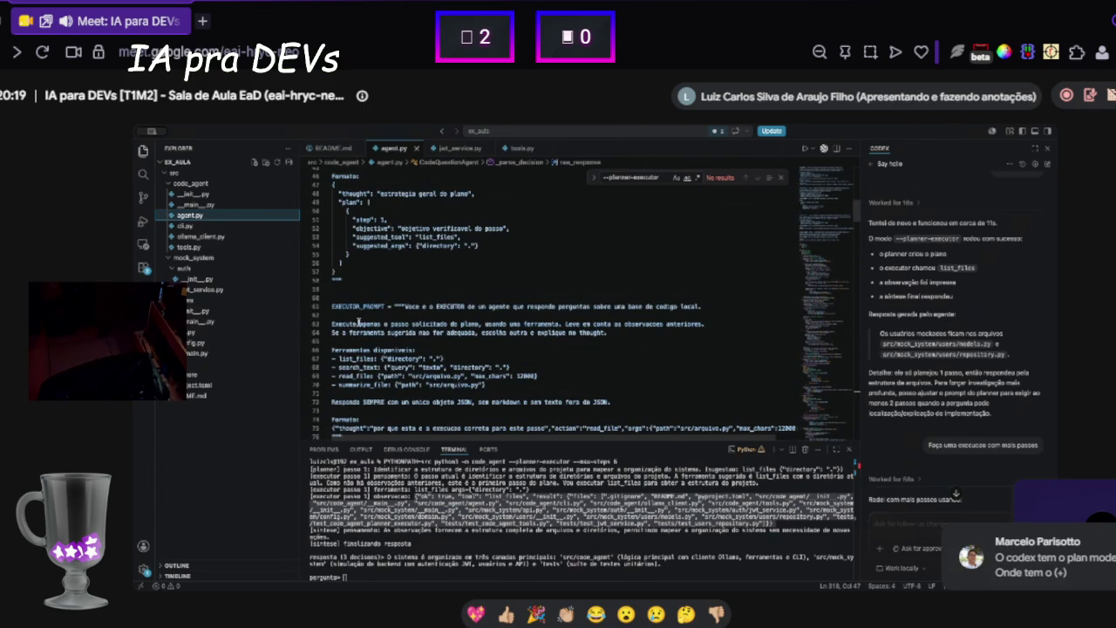
pyautogui.scroll(5, 395, 319)
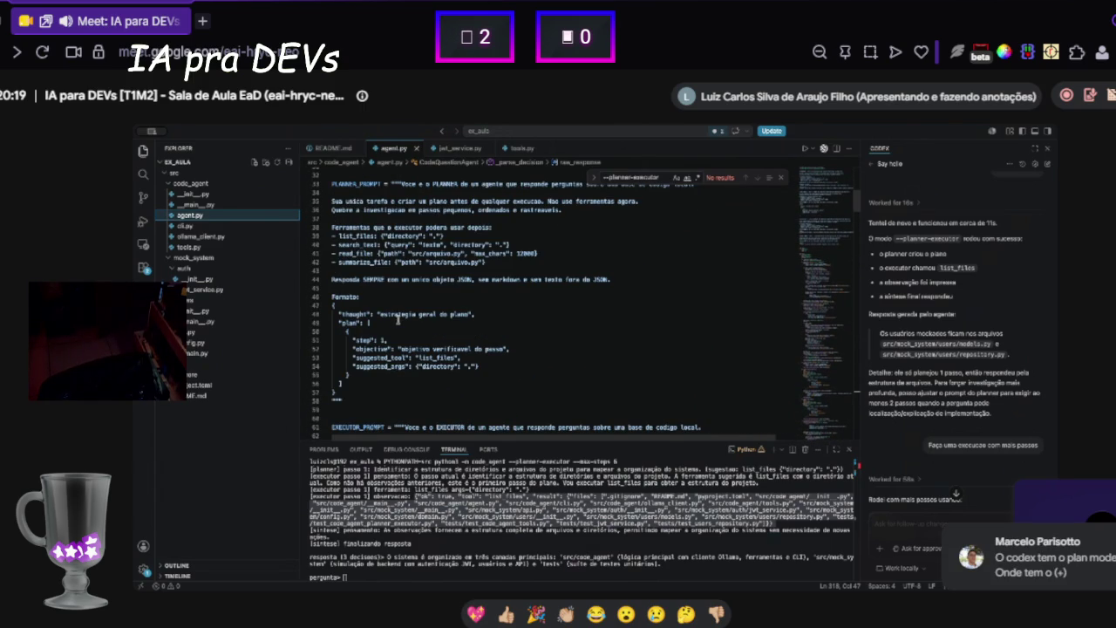
pyautogui.scroll(5, 407, 336)
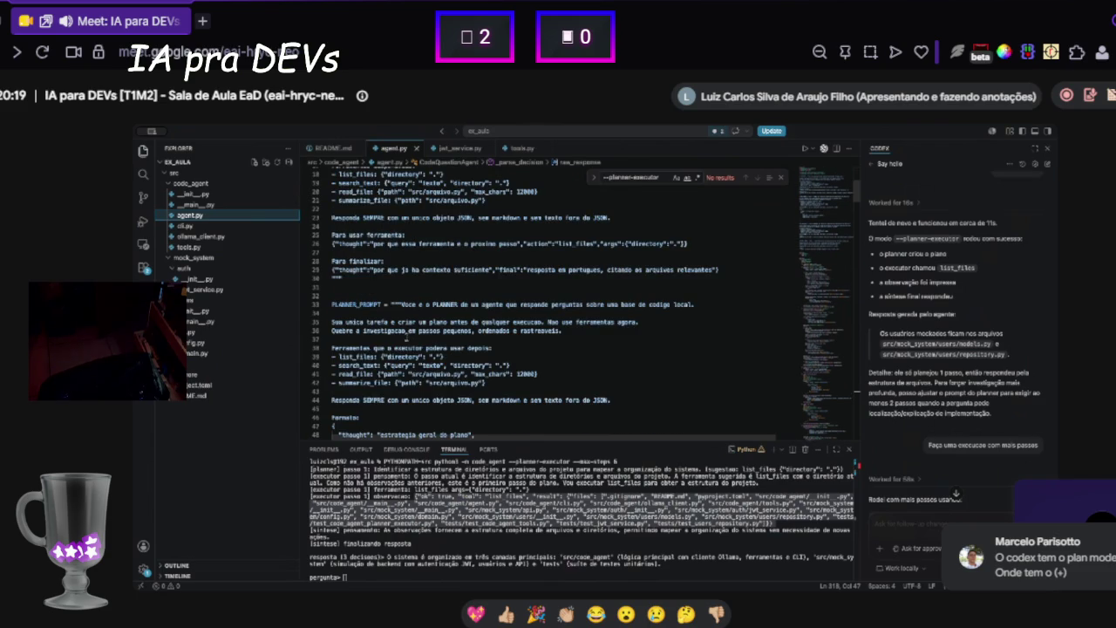
pyautogui.click(566, 331)
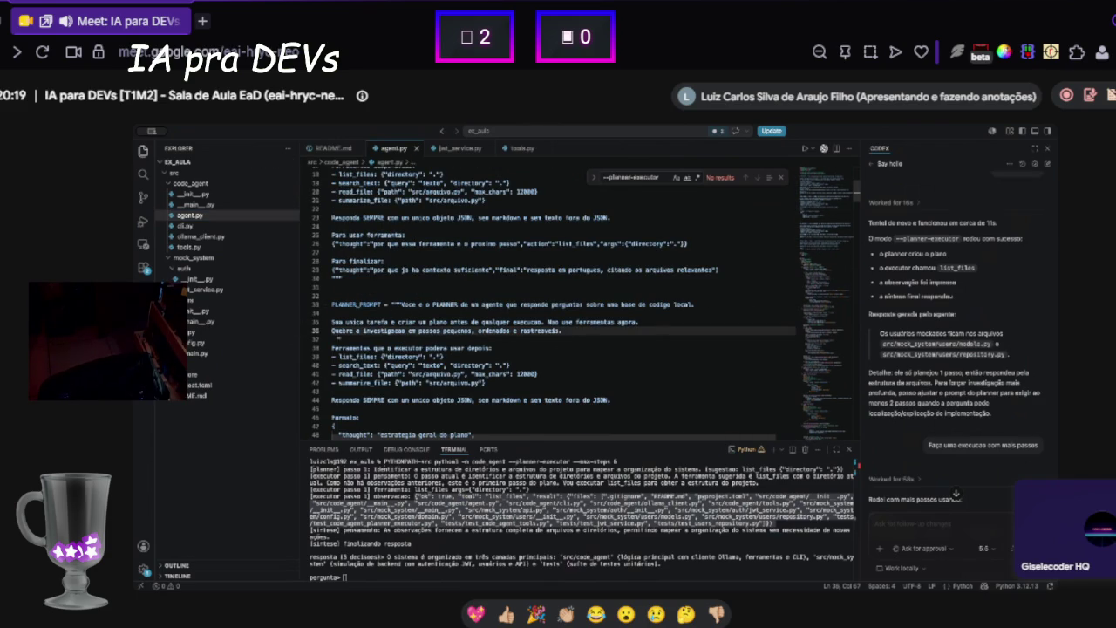
pyautogui.moveTo(339, 331); pyautogui.dragTo(428, 331)
# - Append 'Seja detalhista nos passos necessários. Cada passo deve extrair informações…' to PLANNER_PROMPT line 36
pyautogui.click(582, 330)
pyautogui.press('BackSpace')
pyautogui.press('BackSpace')
pyautogui.write('Seja detalh')
pyautogui.write('ista n')
pyautogui.write('os passos necessarios')
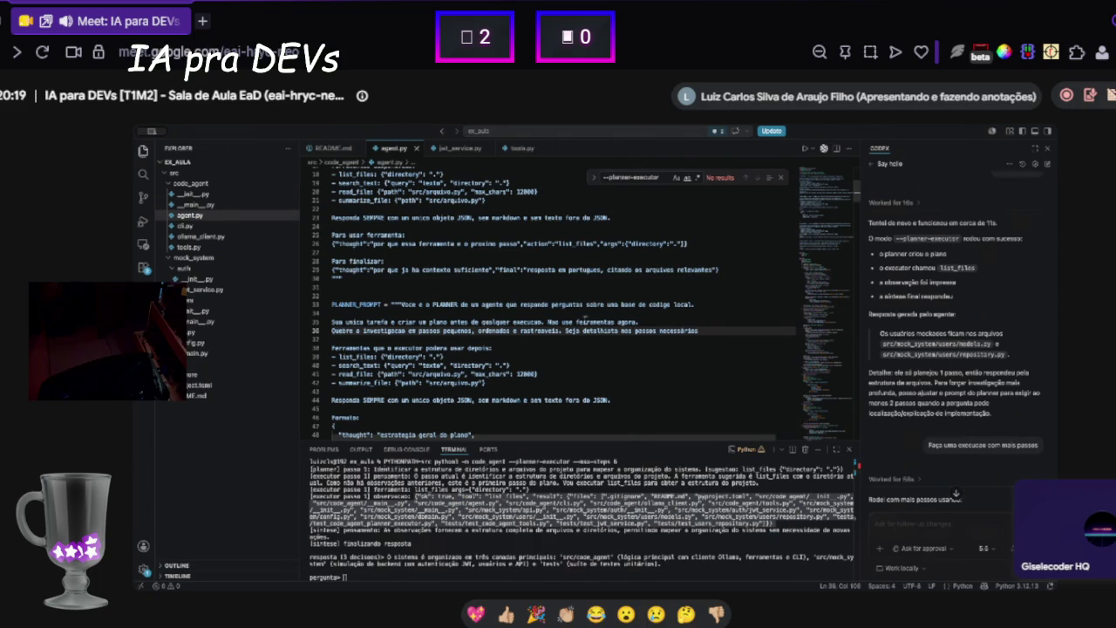
pyautogui.press('BackSpace')
pyautogui.press('BackSpace')
pyautogui.press('BackSpace')
pyautogui.press('BackSpace')
pyautogui.press('BackSpace')
pyautogui.write('ários')
pyautogui.write('. C')
pyautogui.write('ada passo necessário')
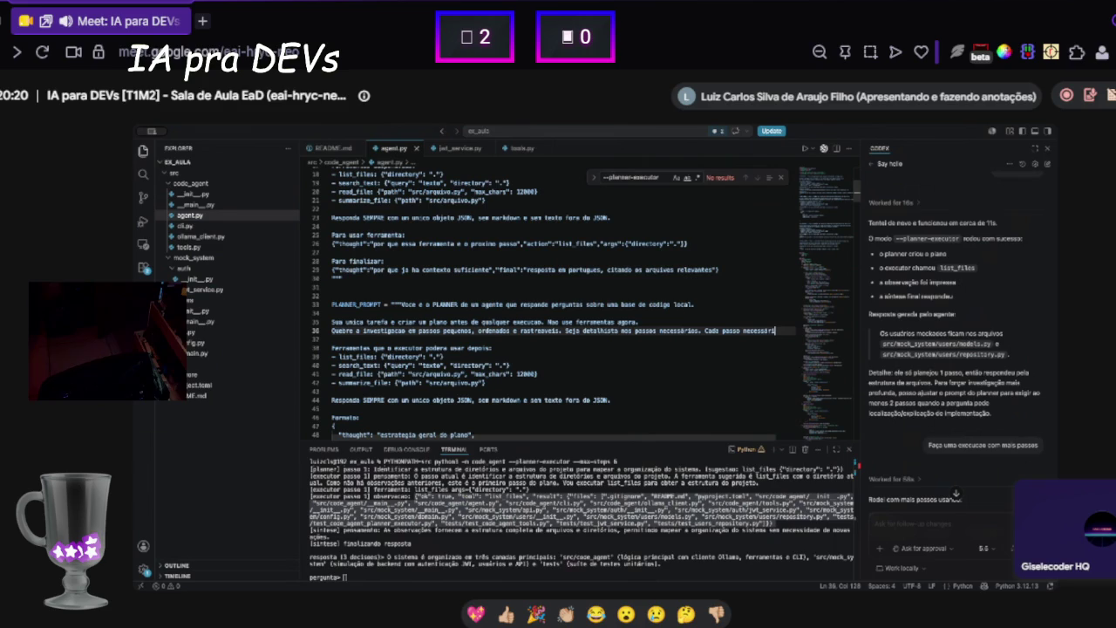
pyautogui.press('BackSpace')
pyautogui.press('BackSpace')
pyautogui.press('BackSpace')
pyautogui.write('informa')
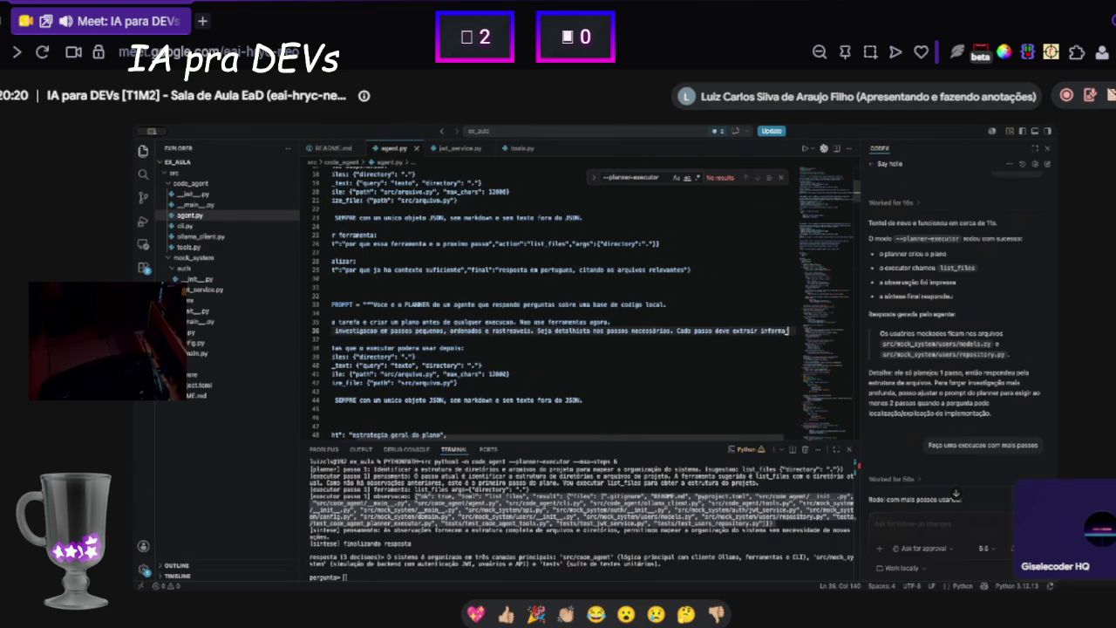
pyautogui.write('ções n')
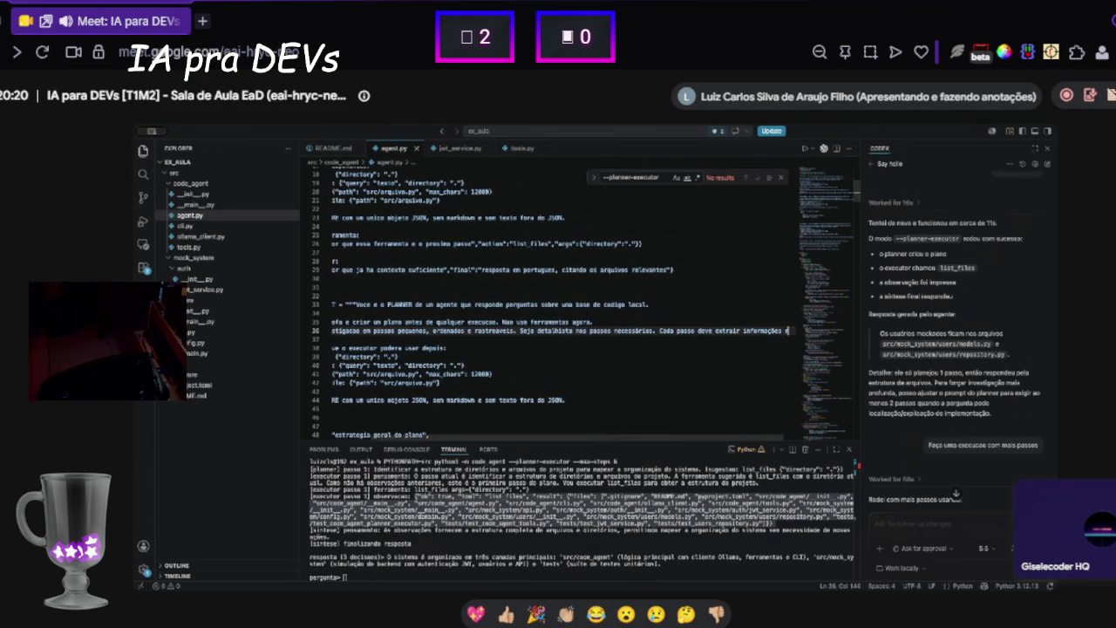
pyautogui.write('ecessária')
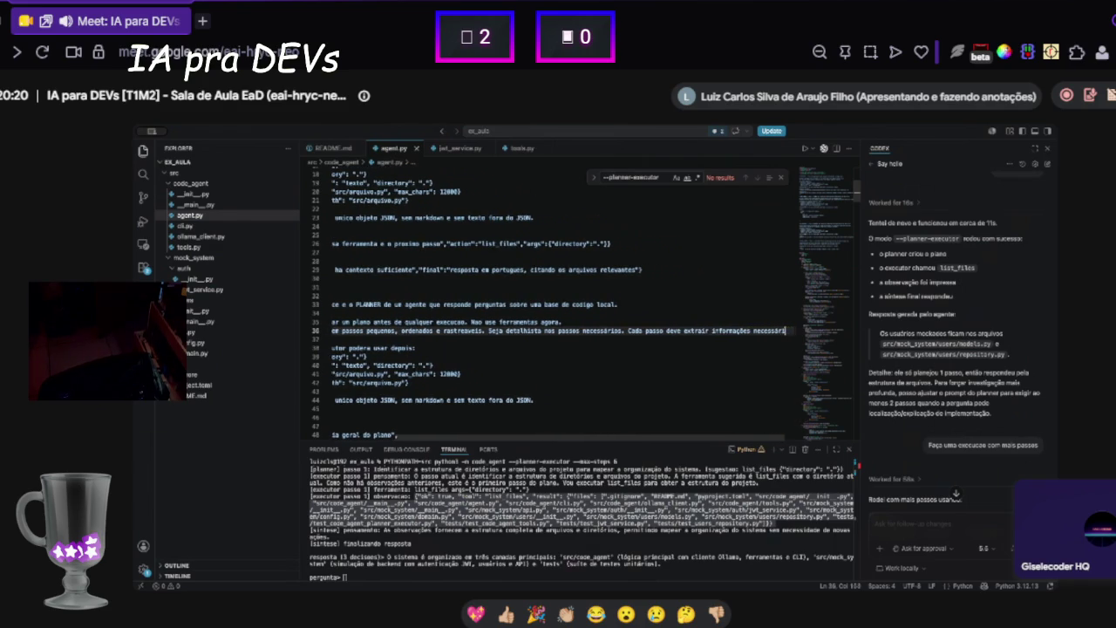
pyautogui.write('s para o plano')
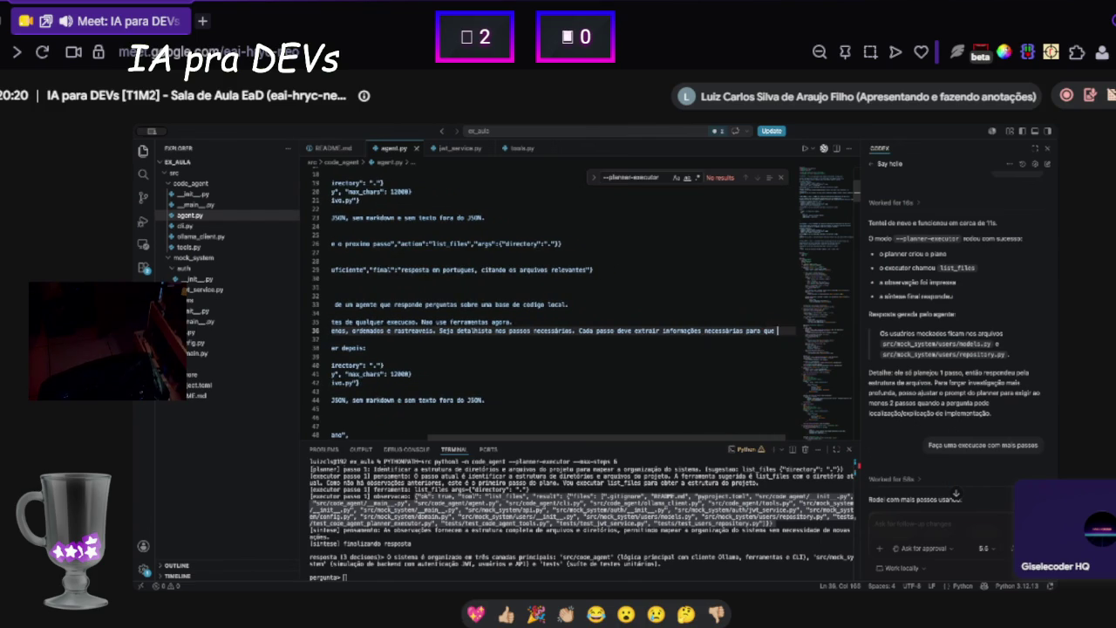
pyautogui.write('o agente executi')
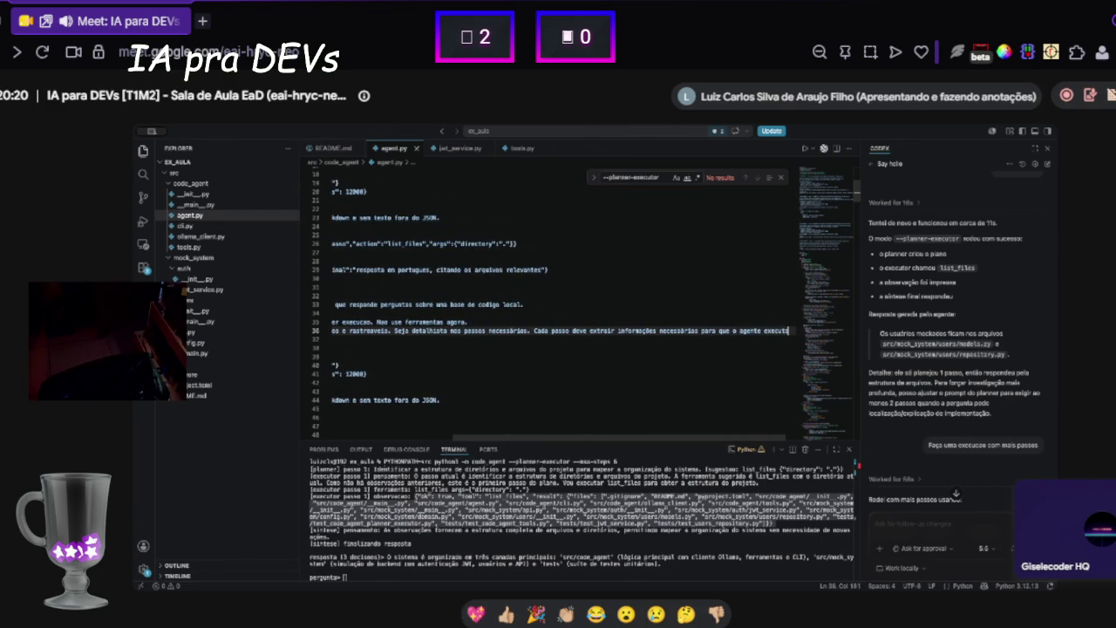
pyautogui.write('r responda')
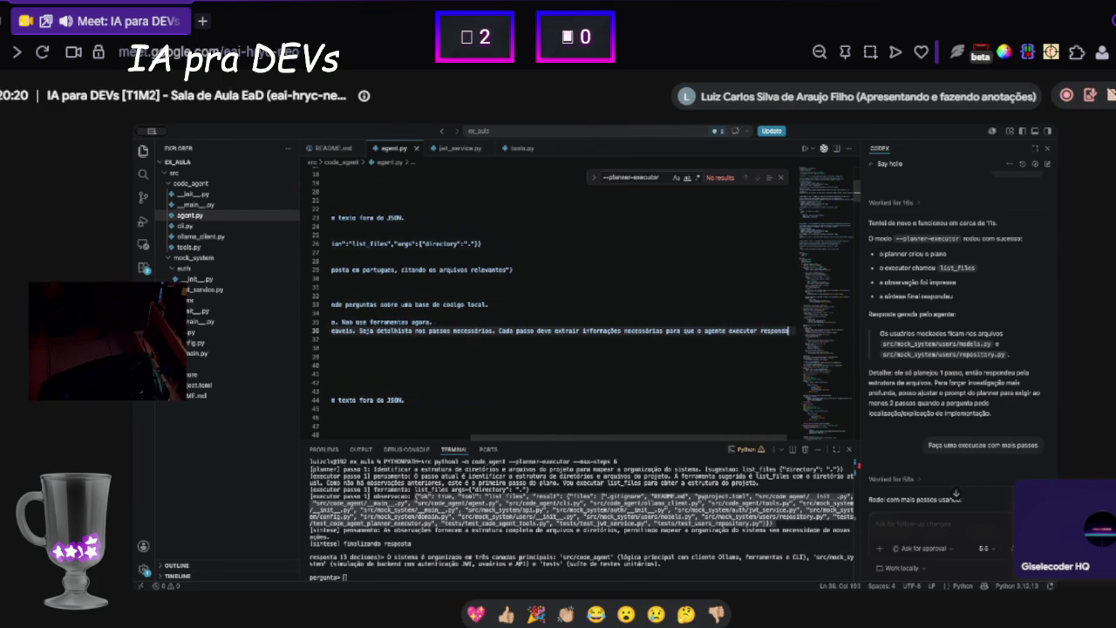
pyautogui.write(' a ')
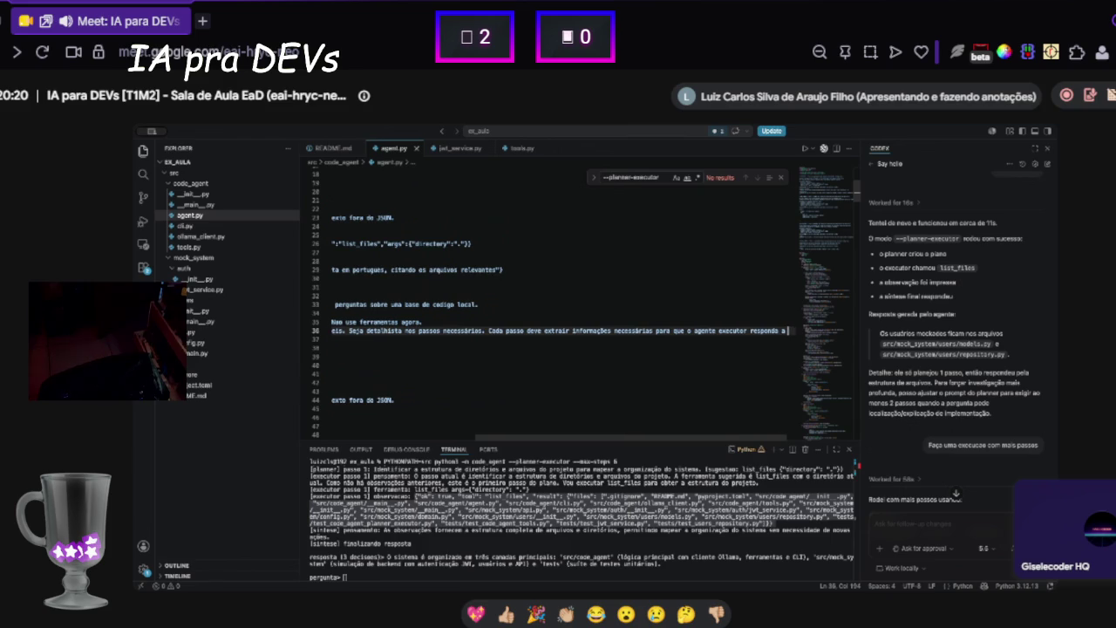
pyautogui.write('pergunta do usuá')
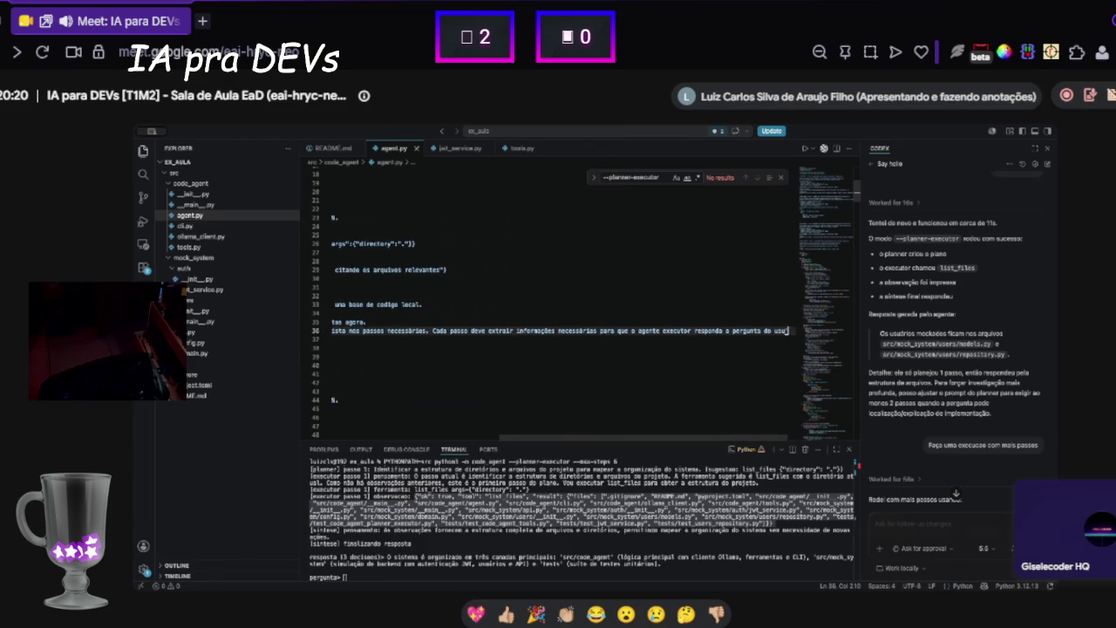
pyautogui.write('rio sem ')
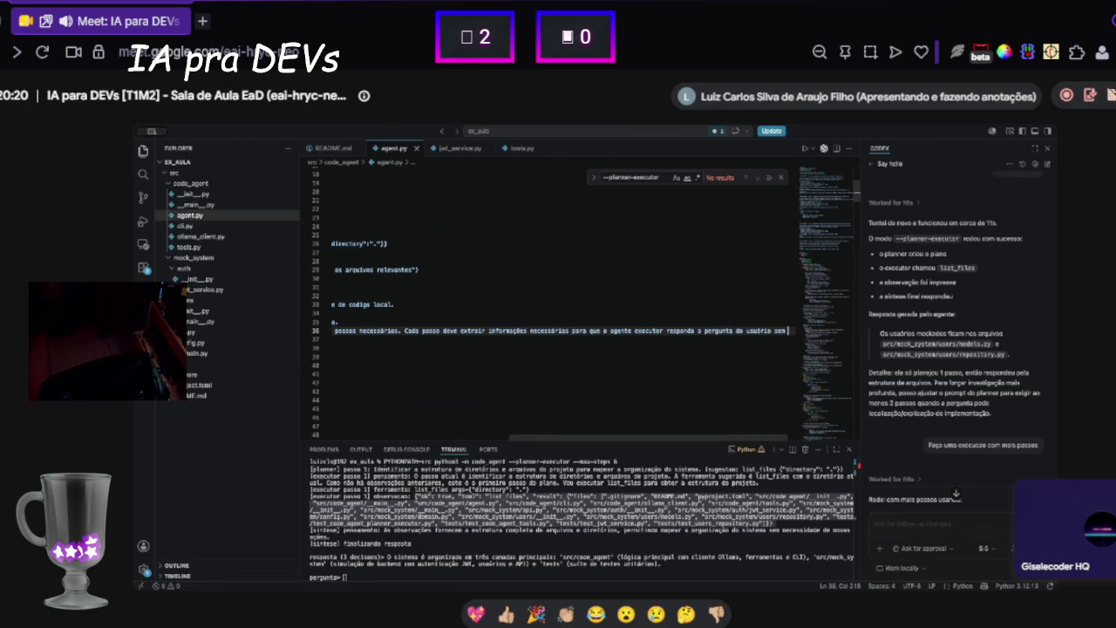
pyautogui.write('haver a')
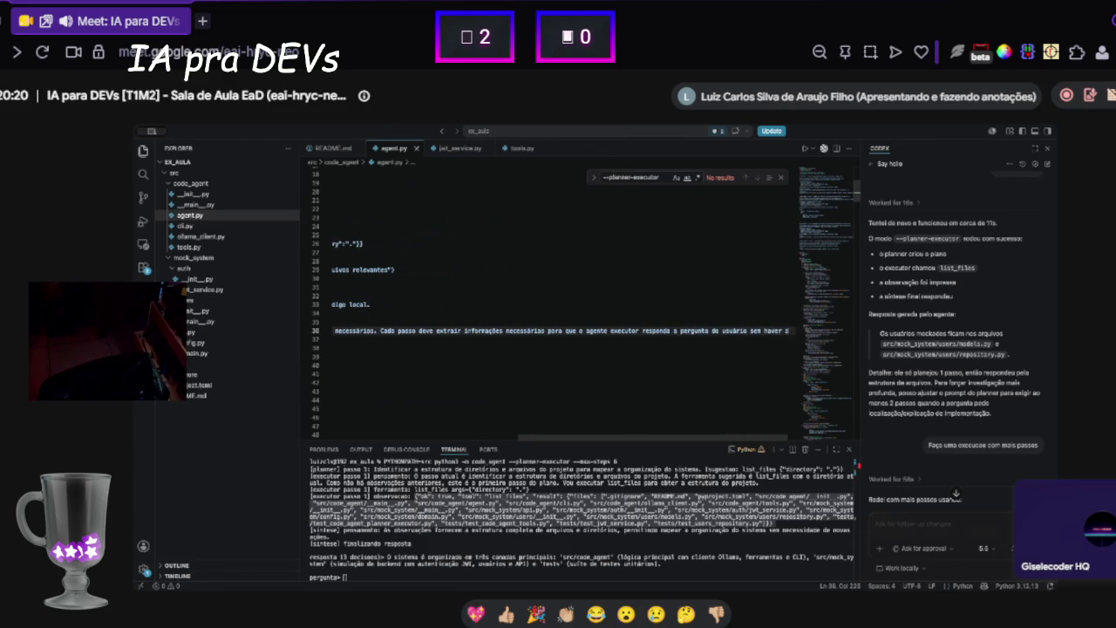
pyautogui.write('úvidas ou am')
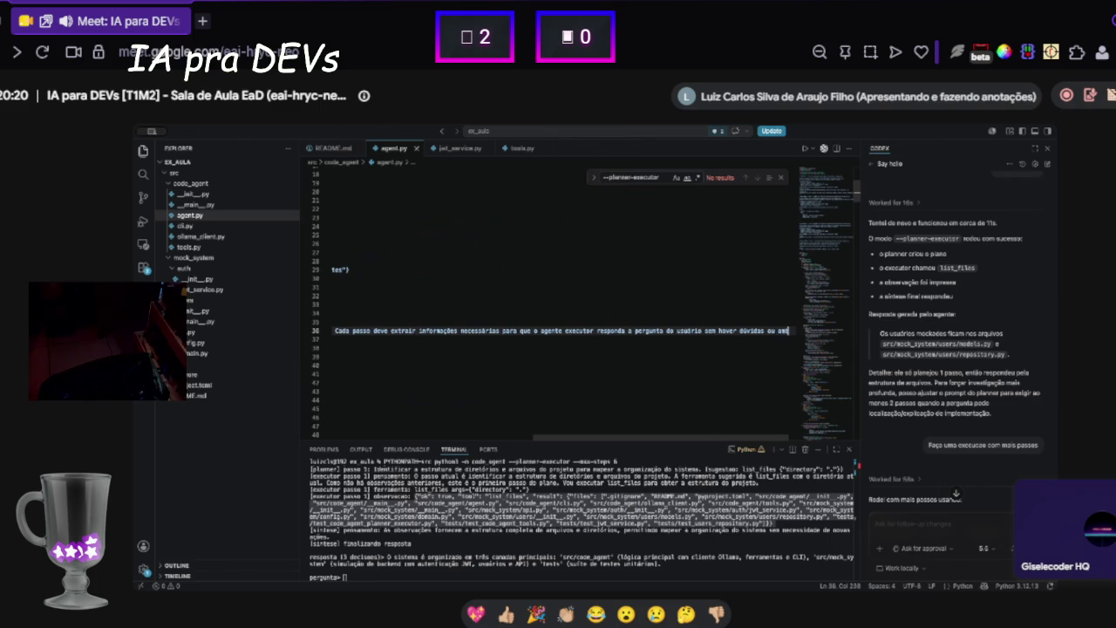
pyautogui.write('biguidade.')
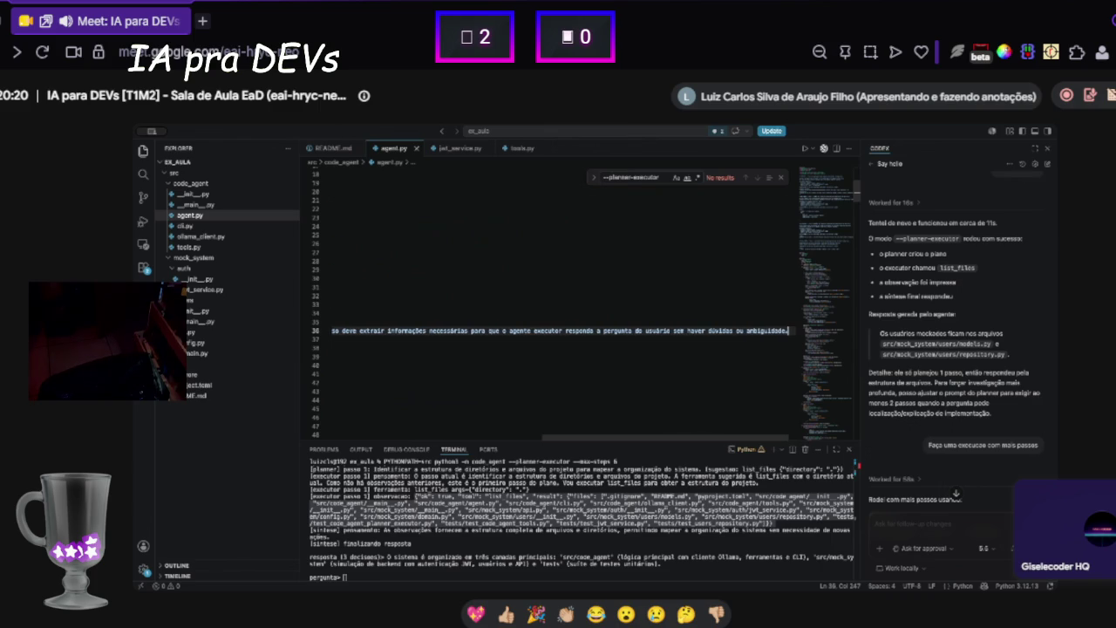
# - Select and review the PLANNER_PROMPT and executor prompt text, including the list_files tool name
pyautogui.moveTo(704, 439); pyautogui.dragTo(327, 440)
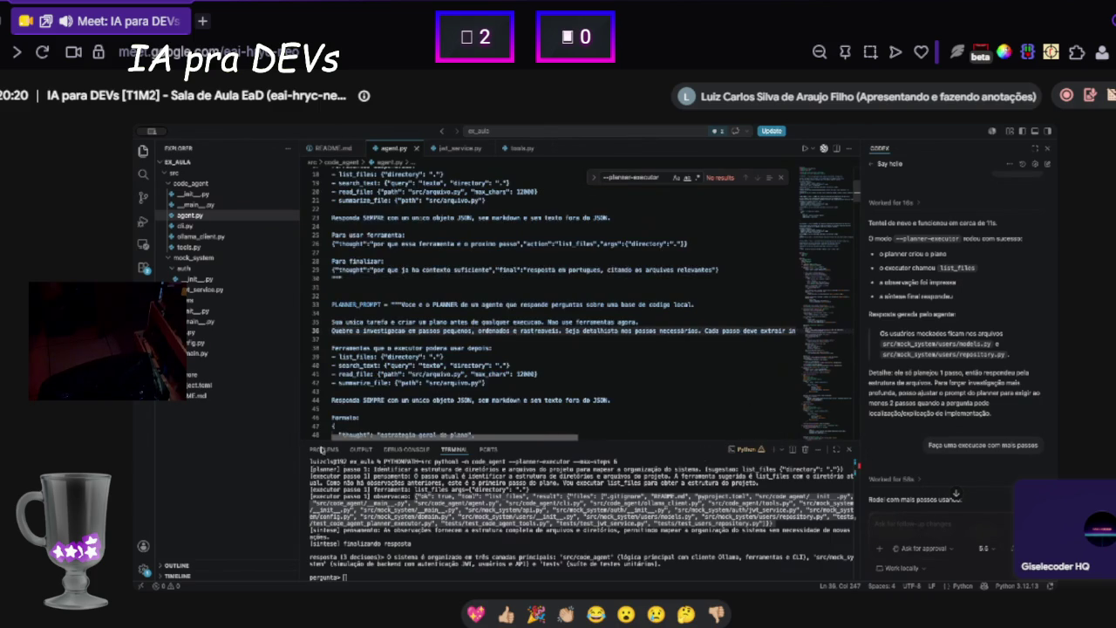
pyautogui.moveTo(332, 304)
pyautogui.mouseDown()
pyautogui.moveTo(549, 310)
pyautogui.moveTo(540, 380)
pyautogui.moveTo(366, 398)
pyautogui.mouseUp()
pyautogui.scroll(-15, 380, 433)
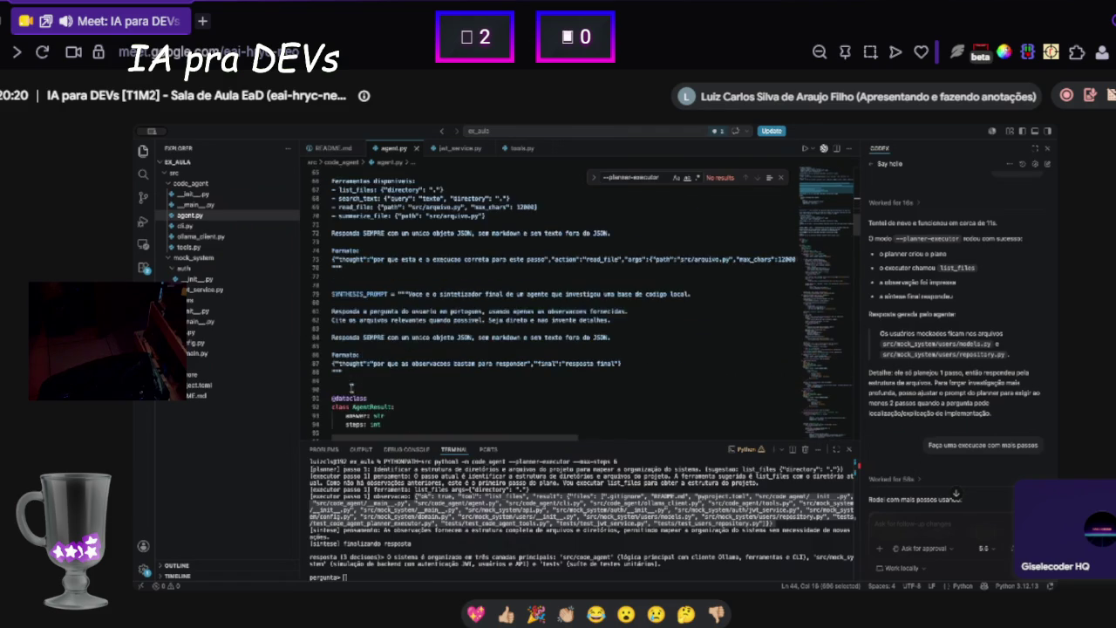
pyautogui.scroll(3, 426, 298)
pyautogui.moveTo(394, 365); pyautogui.dragTo(333, 232)
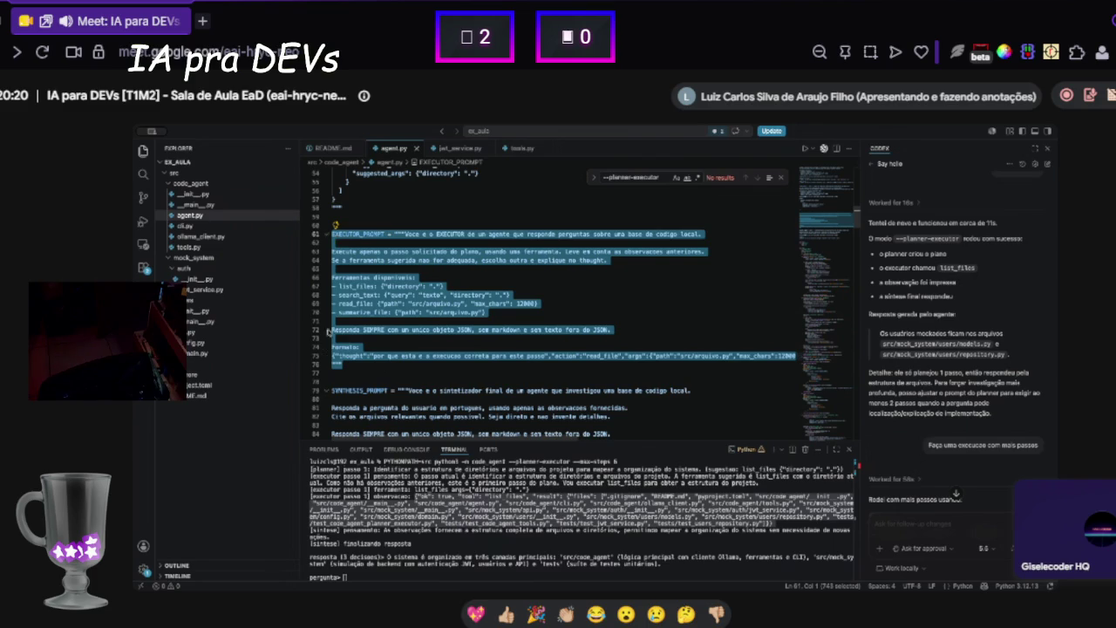
pyautogui.doubleClick(340, 288)
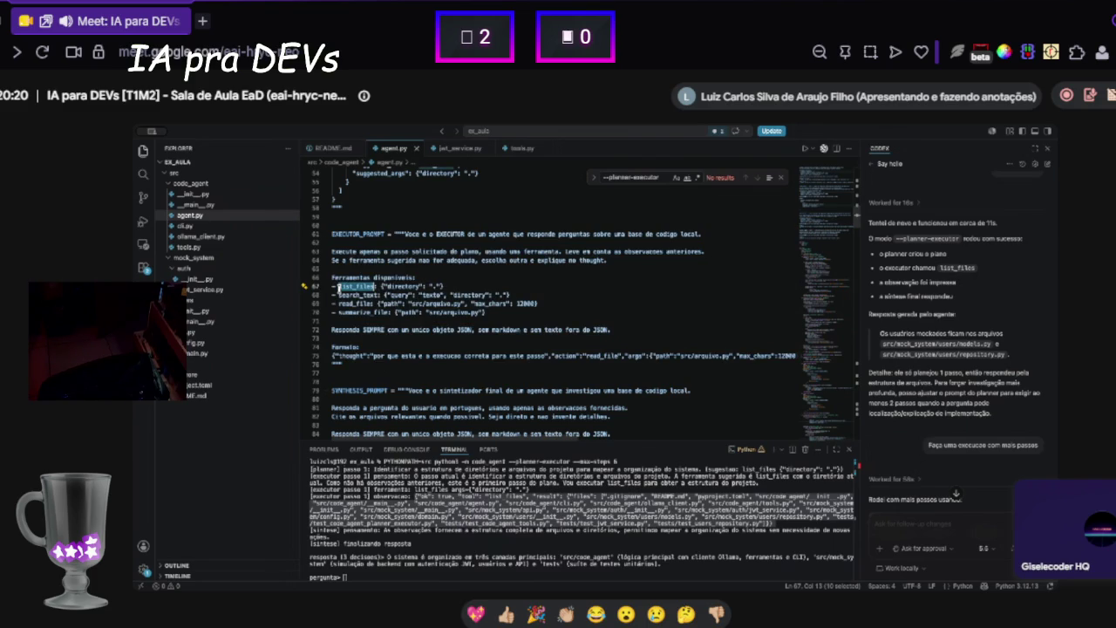
pyautogui.scroll(10, 523, 331)
pyautogui.click(534, 353)
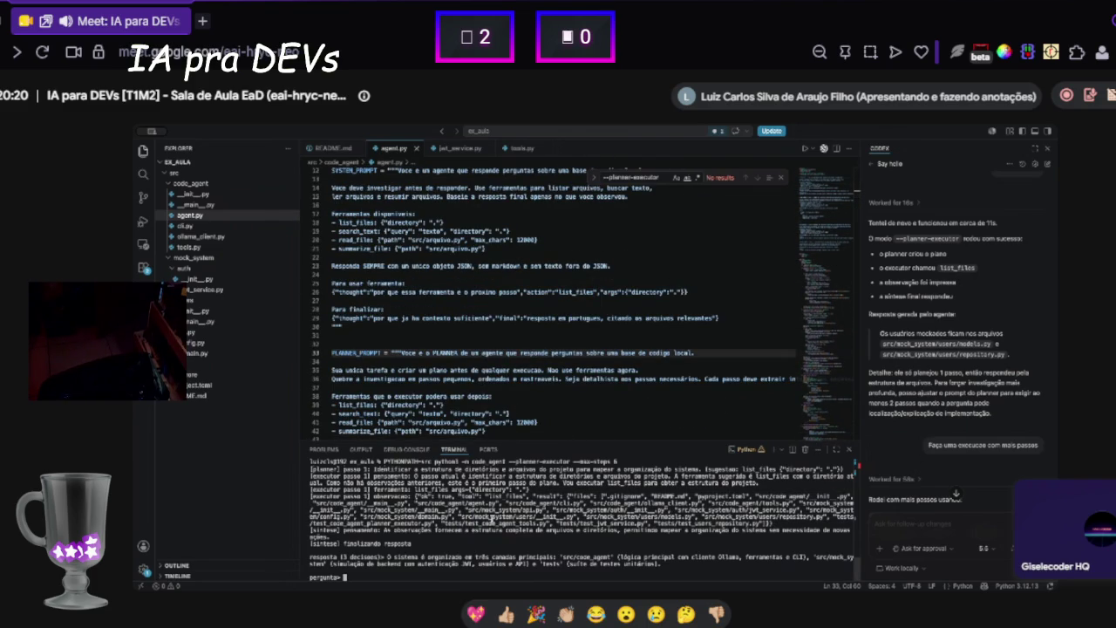
# - Stop the agent with Ctrl+C, relaunch the code_agent command, and recall the architecture report question
pyautogui.hotkey('ctrl', 'c')
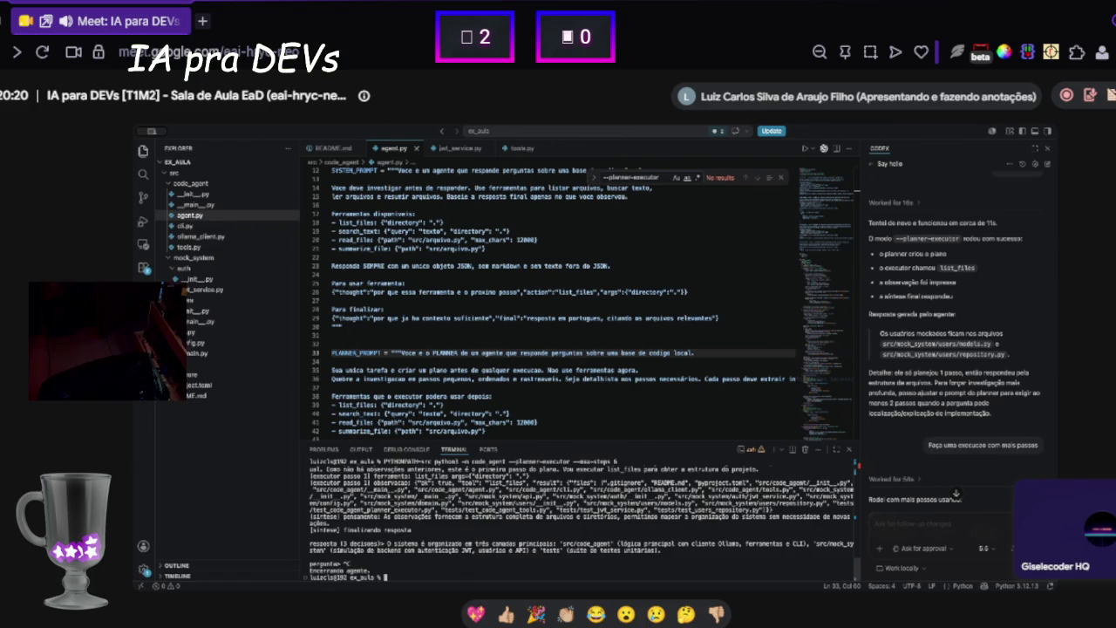
pyautogui.press('Up')
pyautogui.press('Return')
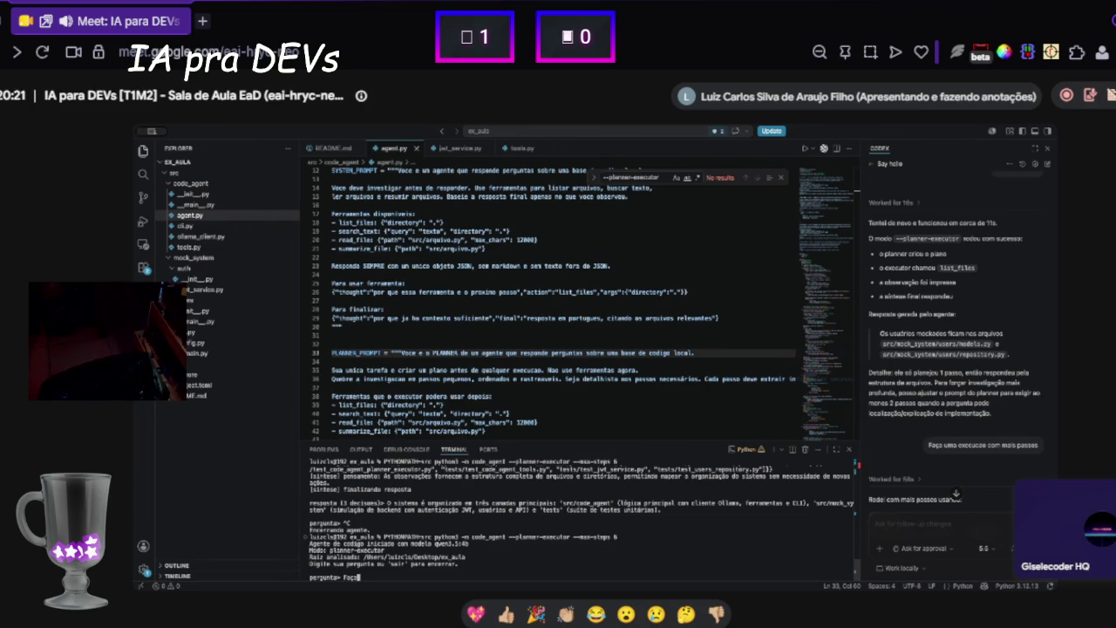
pyautogui.write('um')
pyautogui.scroll(5, 415, 520)
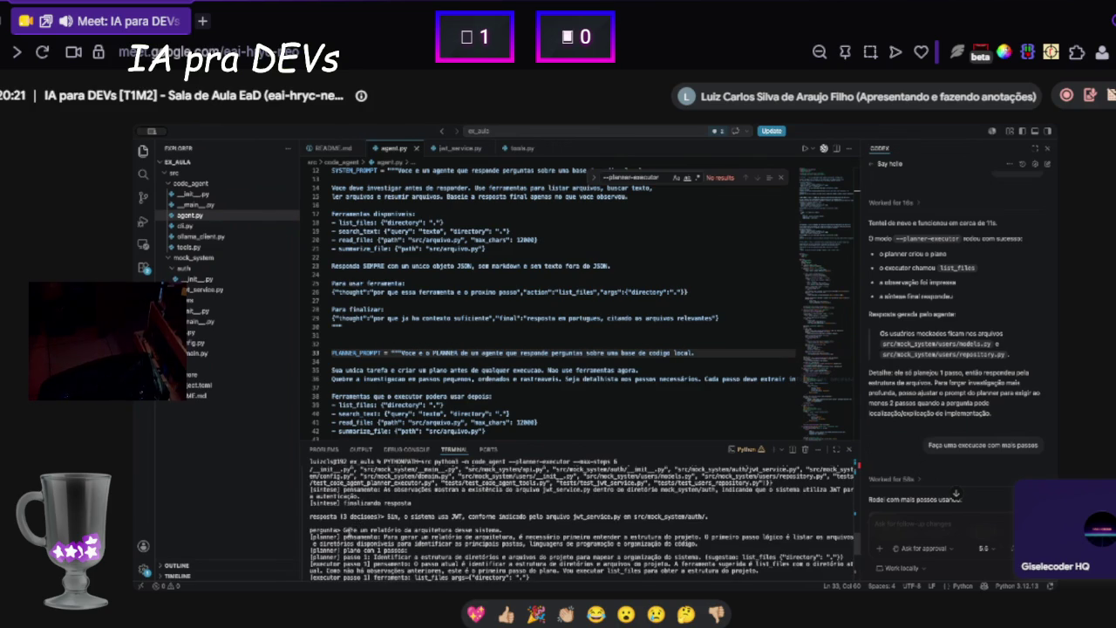
pyautogui.moveTo(345, 529); pyautogui.dragTo(499, 529)
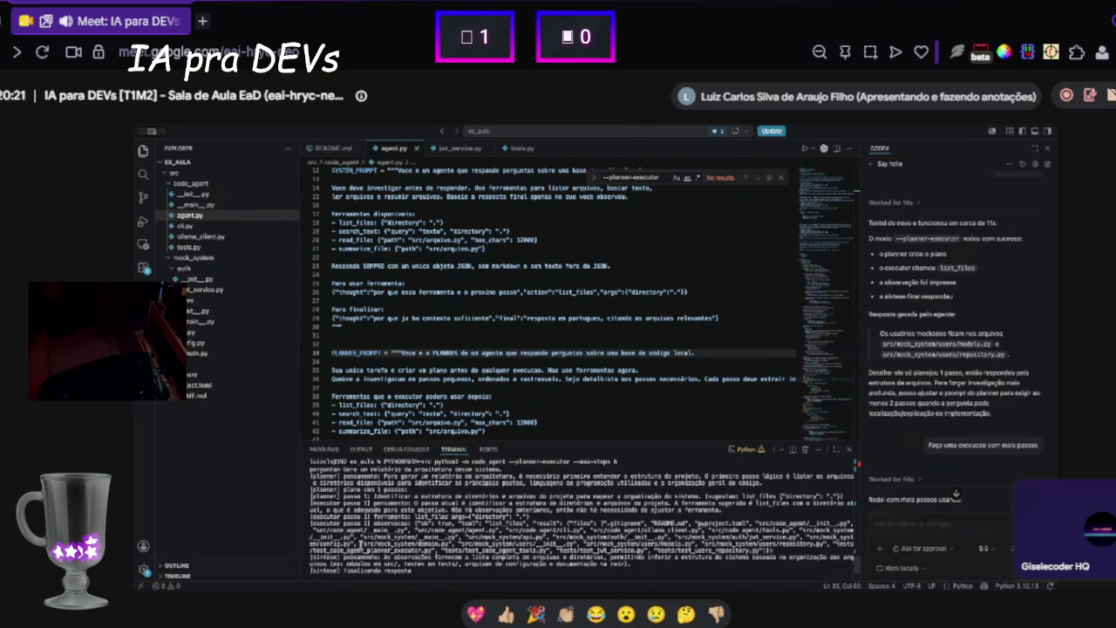
# - Scroll back through the Codex conversation, then jump to its latest reply about generic planner steps
pyautogui.scroll(3, 434, 510)
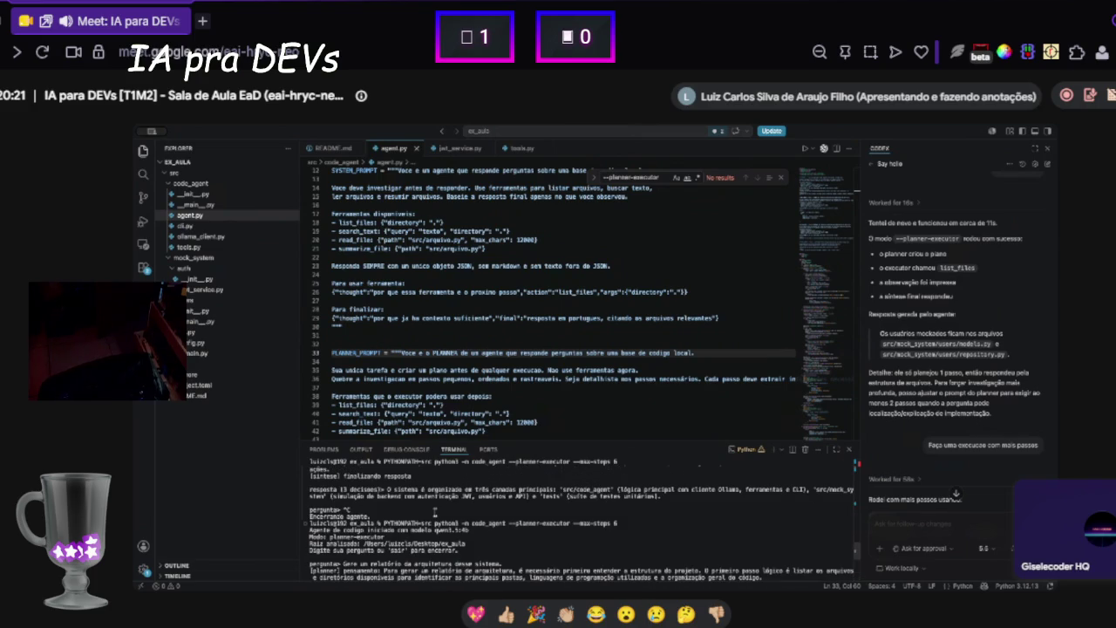
pyautogui.scroll(5, 1005, 417)
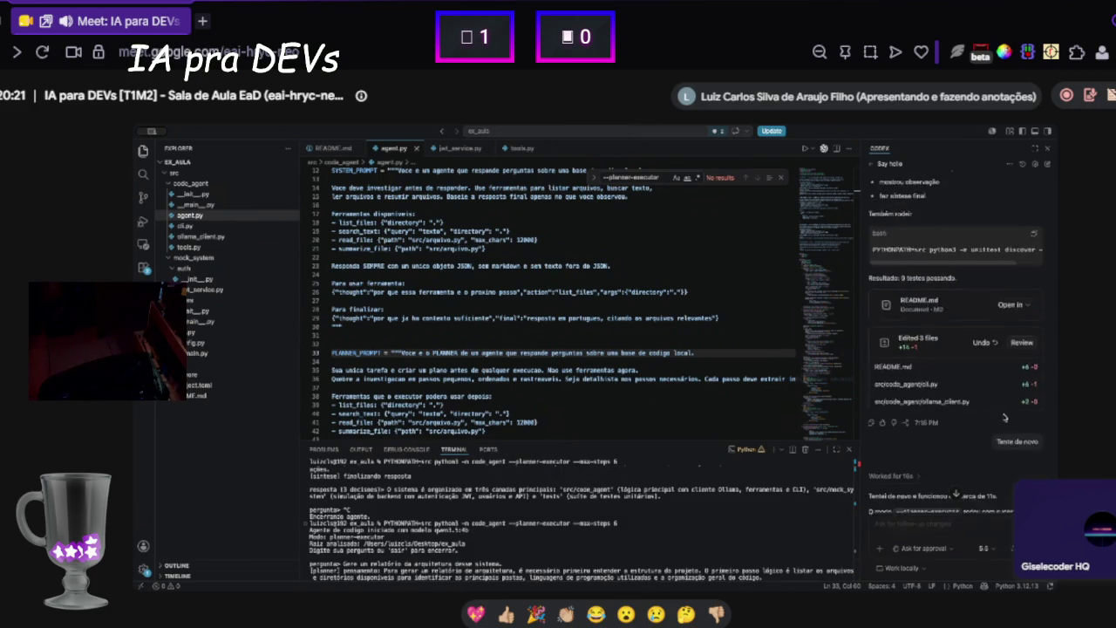
pyautogui.scroll(10, 1005, 417)
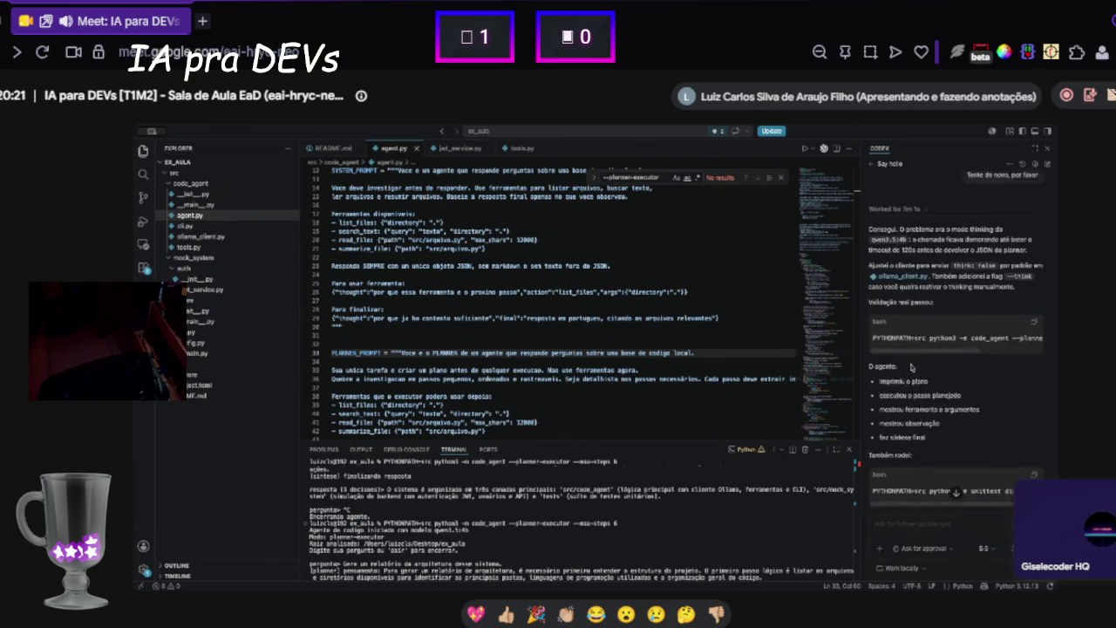
pyautogui.scroll(-5, 911, 367)
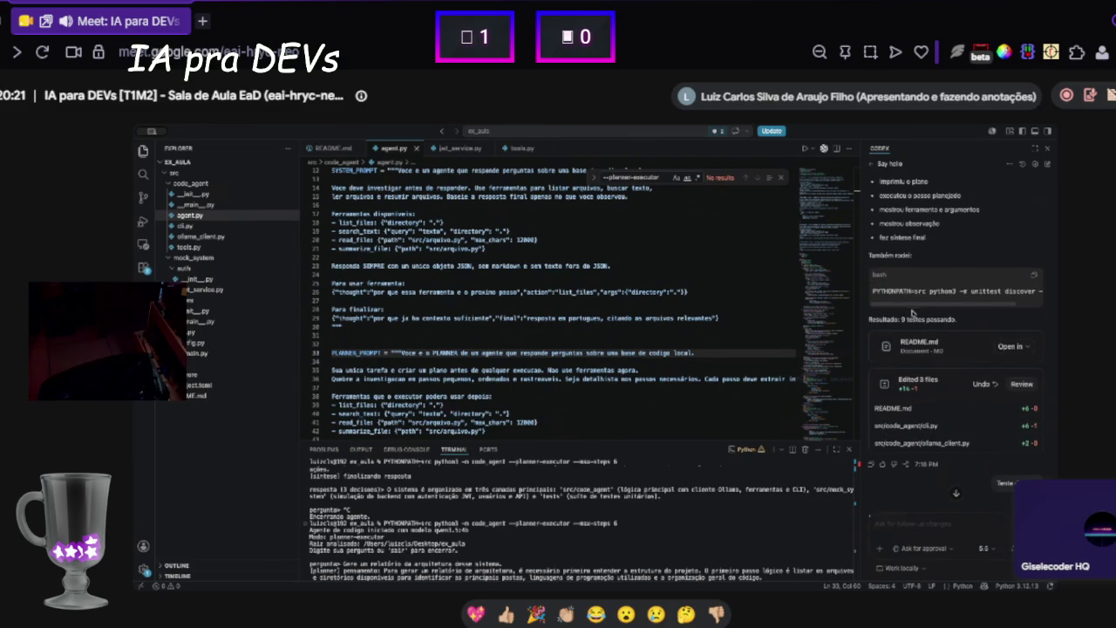
pyautogui.hscroll(2, 918, 303)
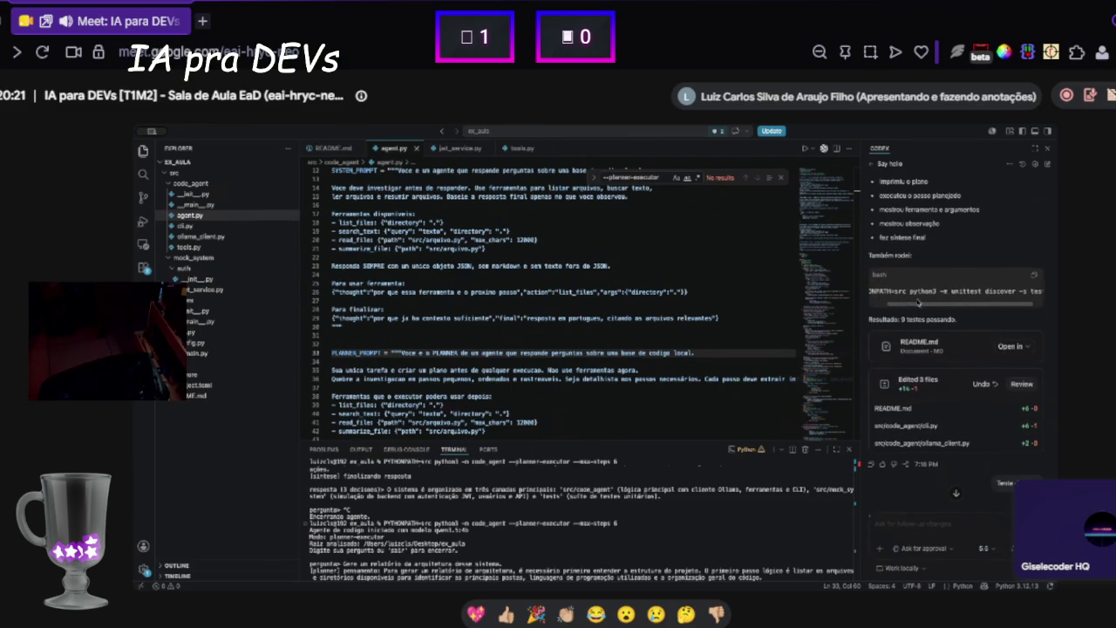
pyautogui.scroll(2, 918, 302)
pyautogui.scroll(2, 888, 252)
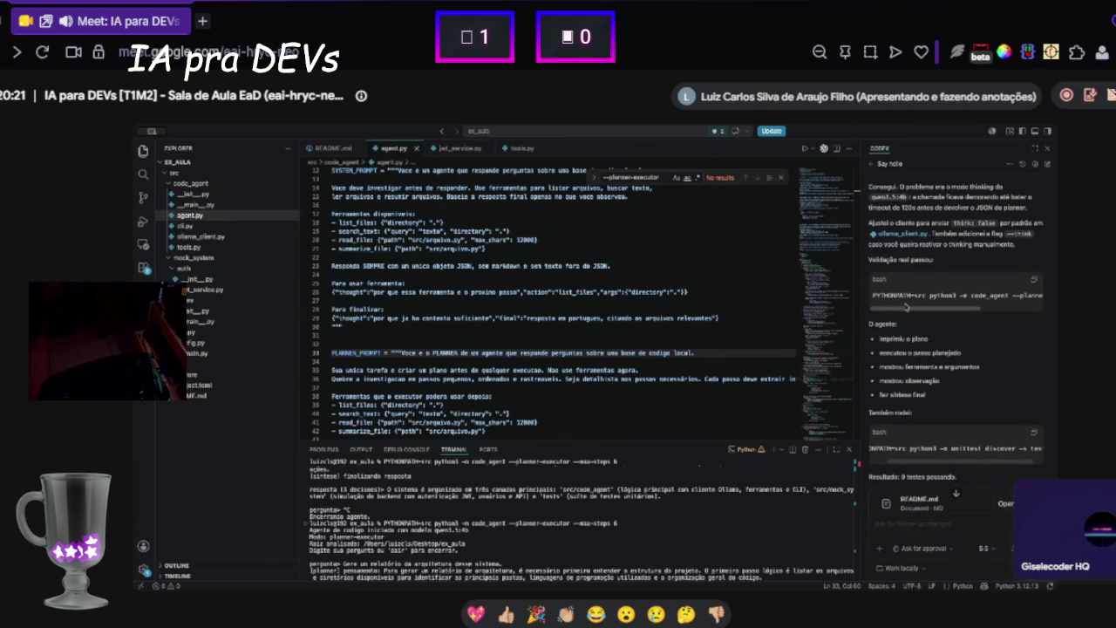
pyautogui.hscroll(3, 1000, 307)
pyautogui.scroll(5, 929, 315)
pyautogui.scroll(5, 930, 316)
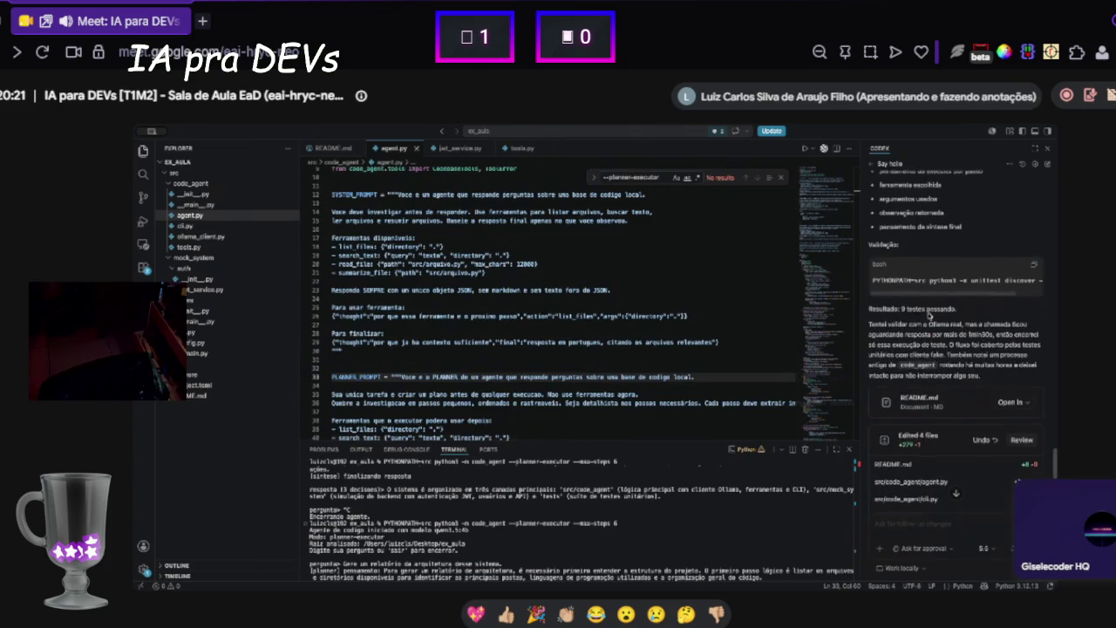
pyautogui.scroll(3, 928, 314)
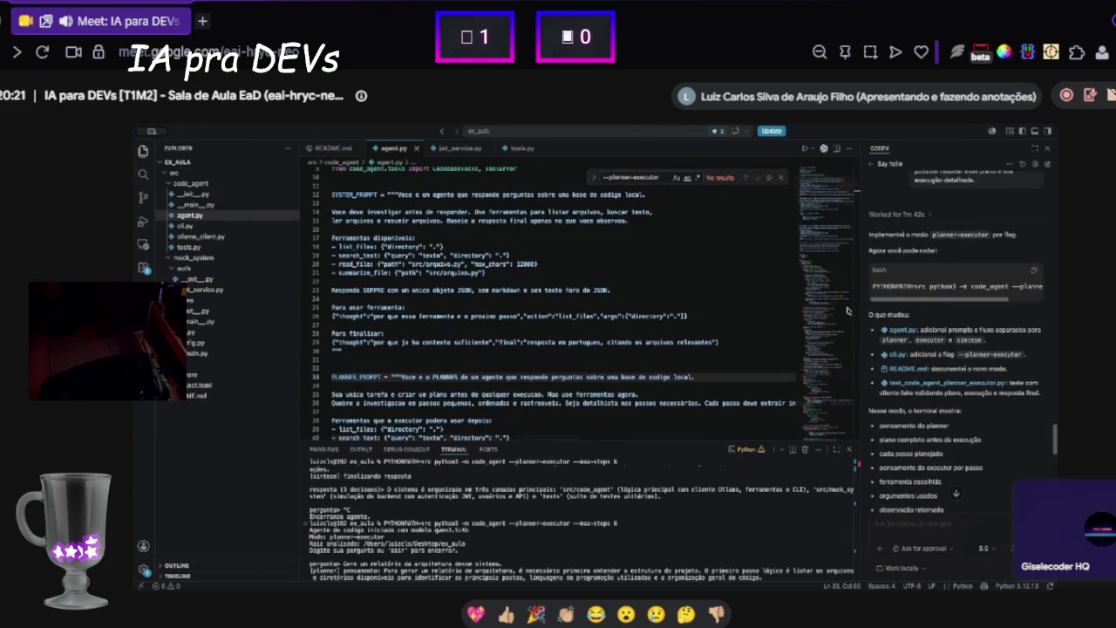
pyautogui.click(955, 493)
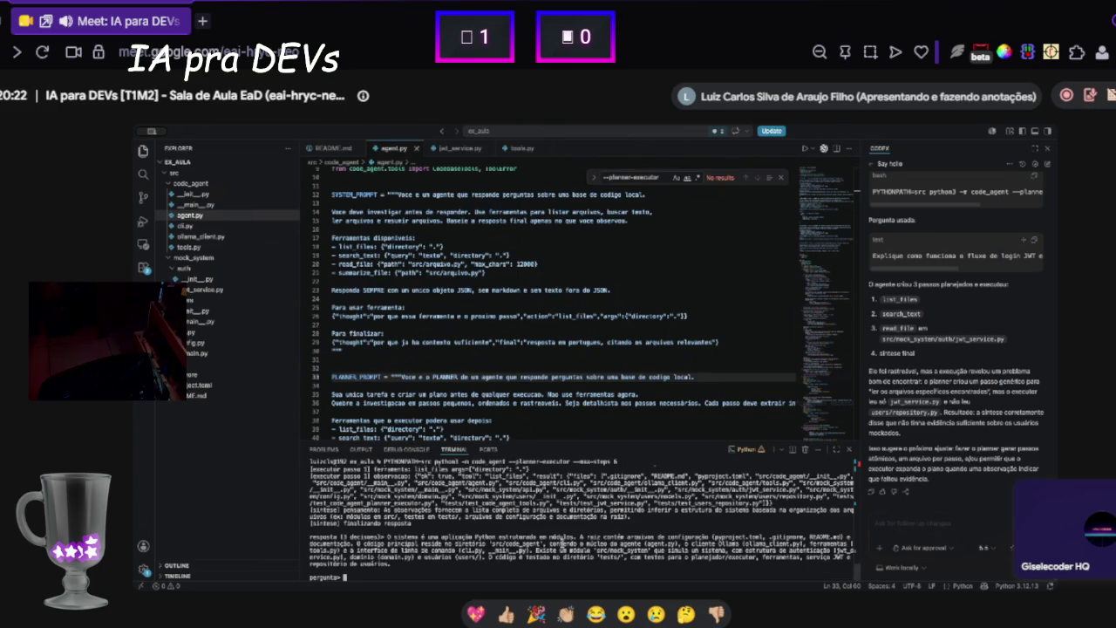
# - Ask the agent which design pattern the system uses and which script lines show it
pyautogui.write('Explique qua')
pyautogui.write('l foi o')
pyautogui.write(' design pattern')
pyautogui.write(' usad')
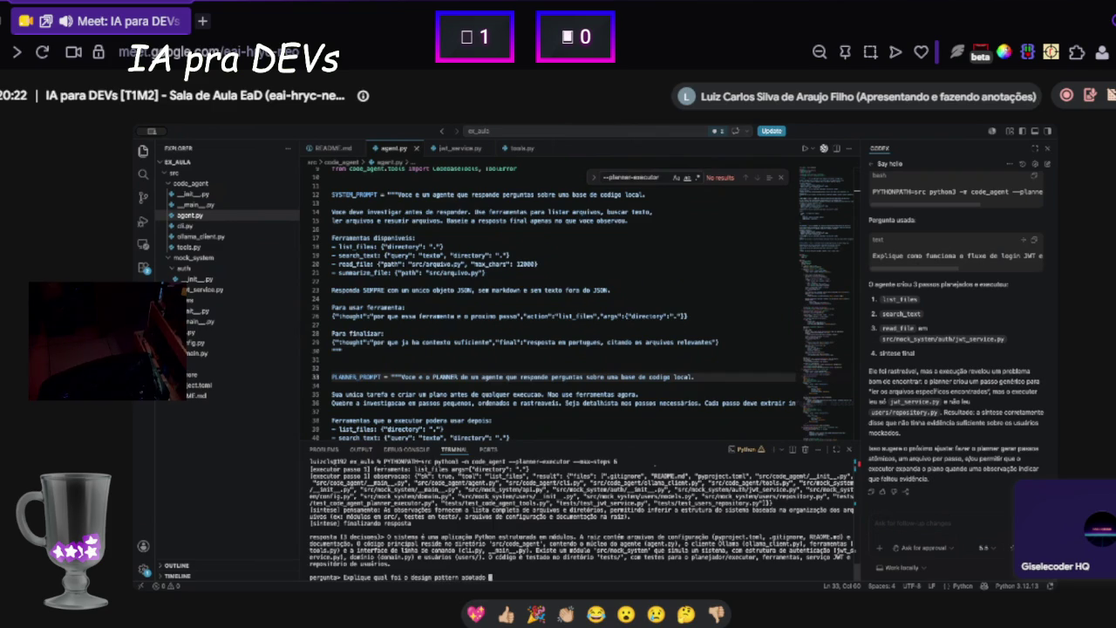
pyautogui.write(' pelo sistema indica')
pyautogui.write('ndo o')
pyautogui.write('exatamente em qua')
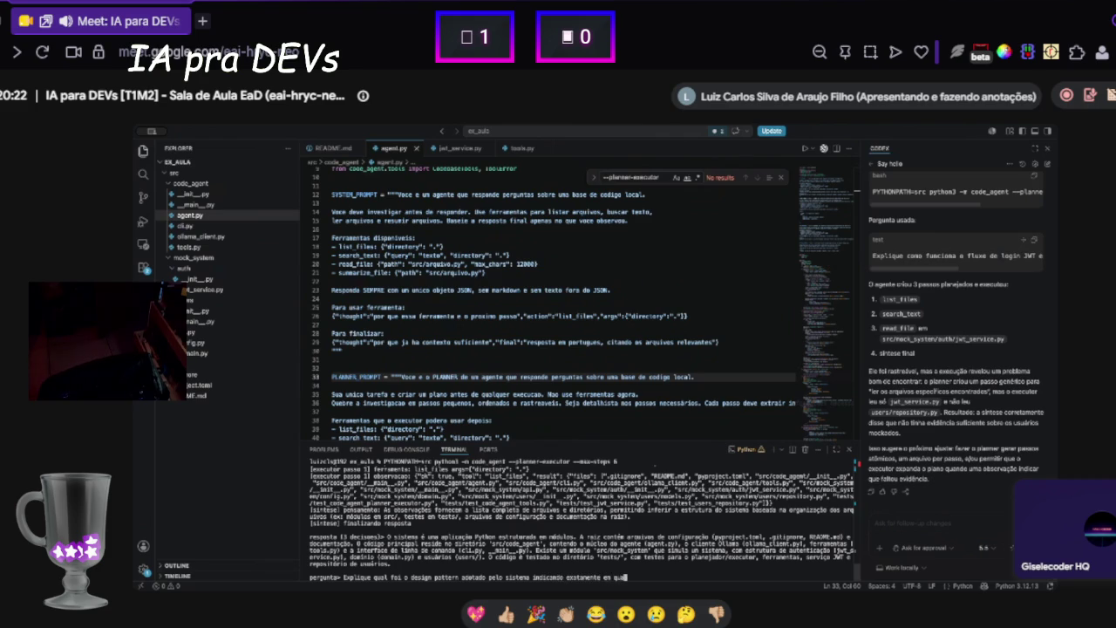
pyautogui.write('linhas ')
pyautogui.write('de cada s')
pyautogui.write('cript é possí')
pyautogui.write('vel ver claramente uma ')
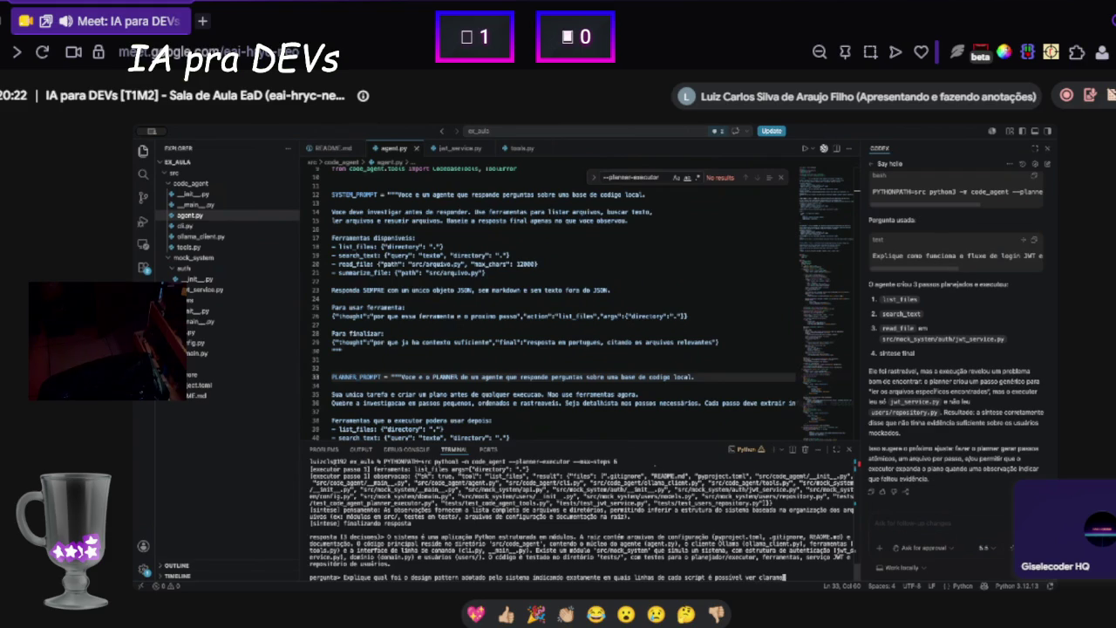
pyautogui.write('representaç')
pyautogui.write('ão dess')
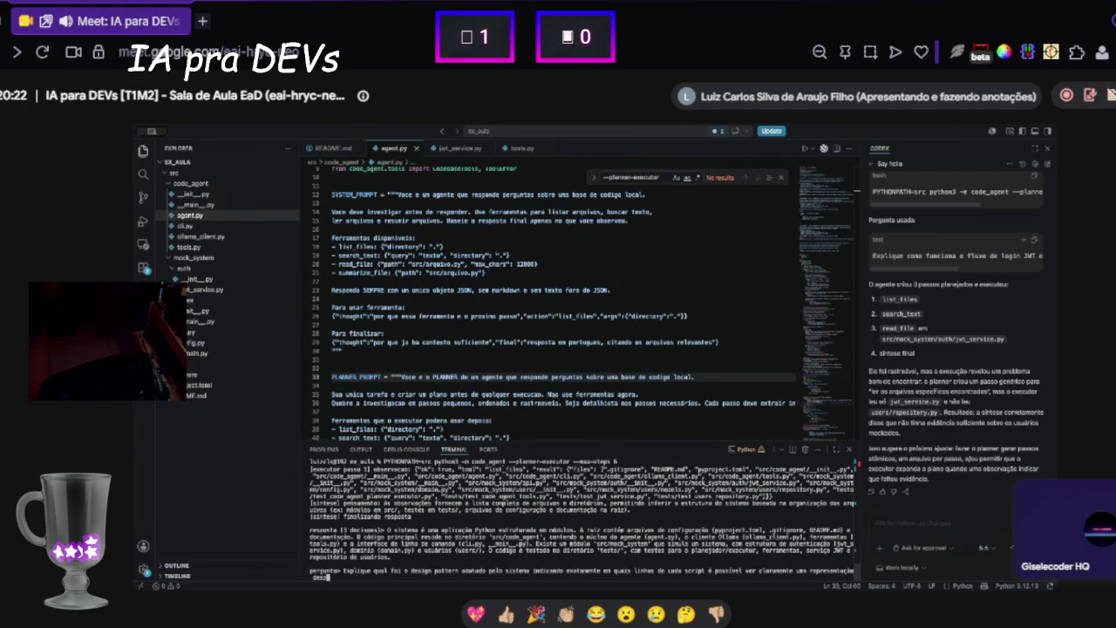
pyautogui.write('e design pattern')
pyautogui.write('.')
pyautogui.press('Return')
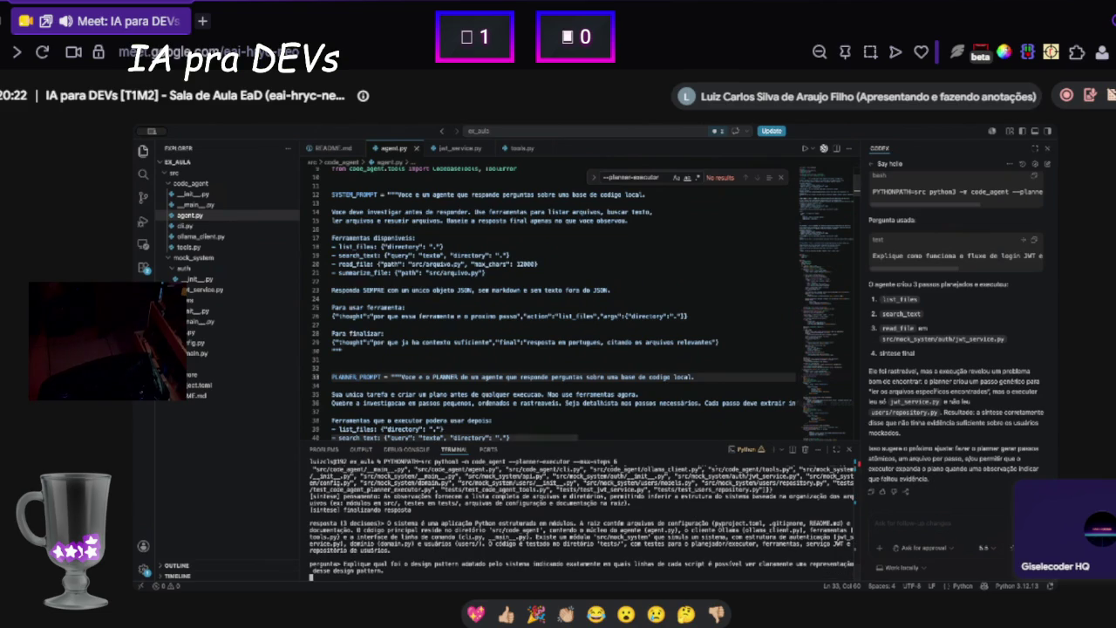
pyautogui.click(179, 258)
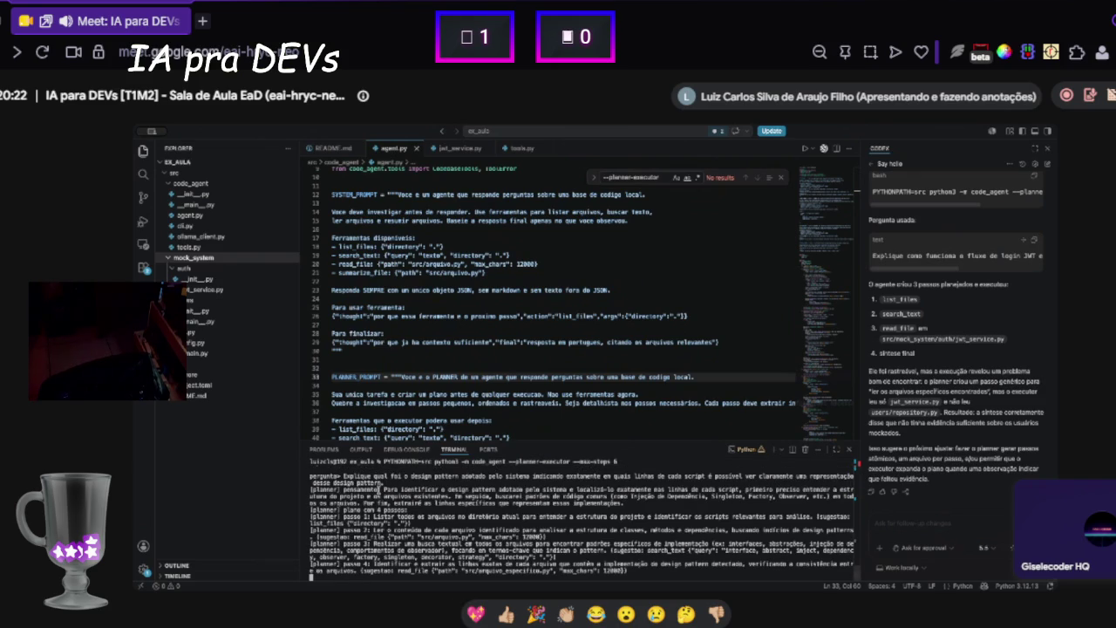
pyautogui.scroll(5, 355, 533)
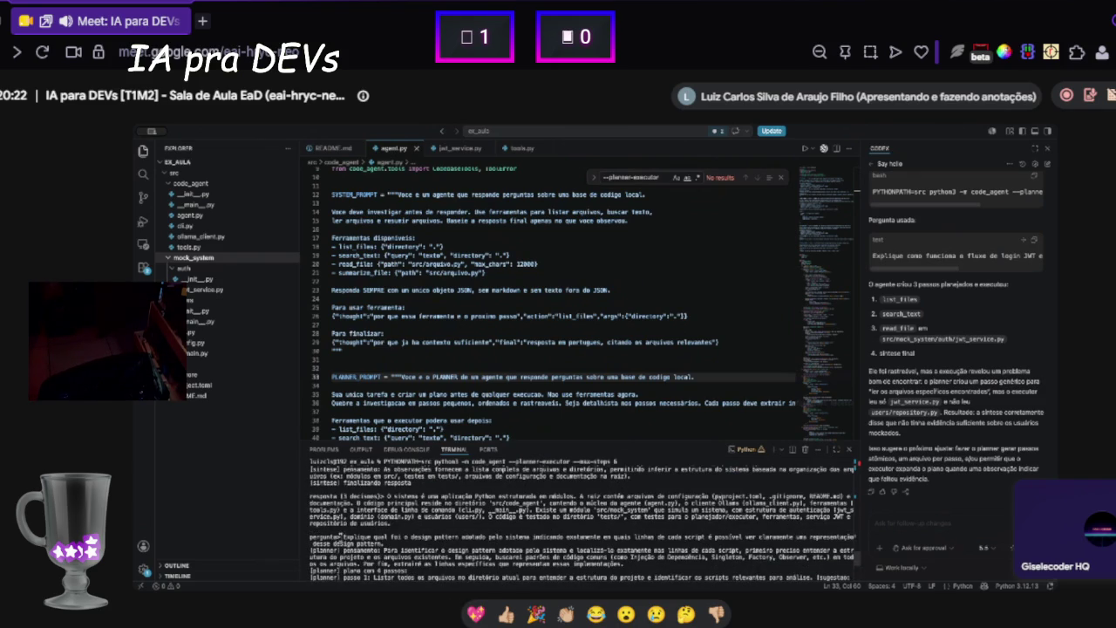
pyautogui.scroll(-2, 344, 536)
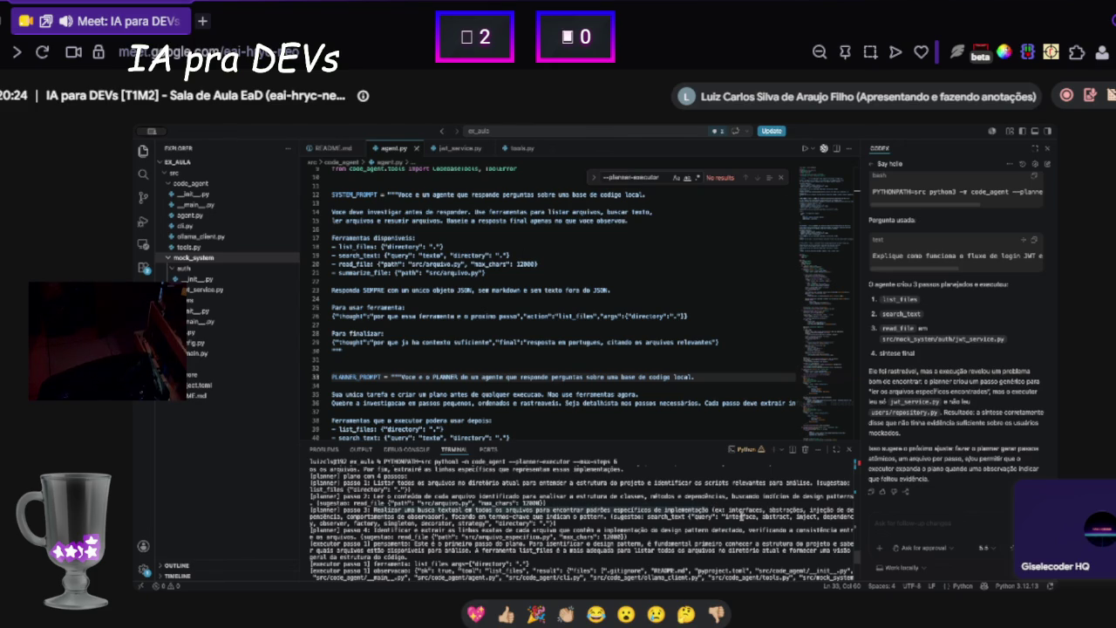
pyautogui.scroll(2, 742, 515)
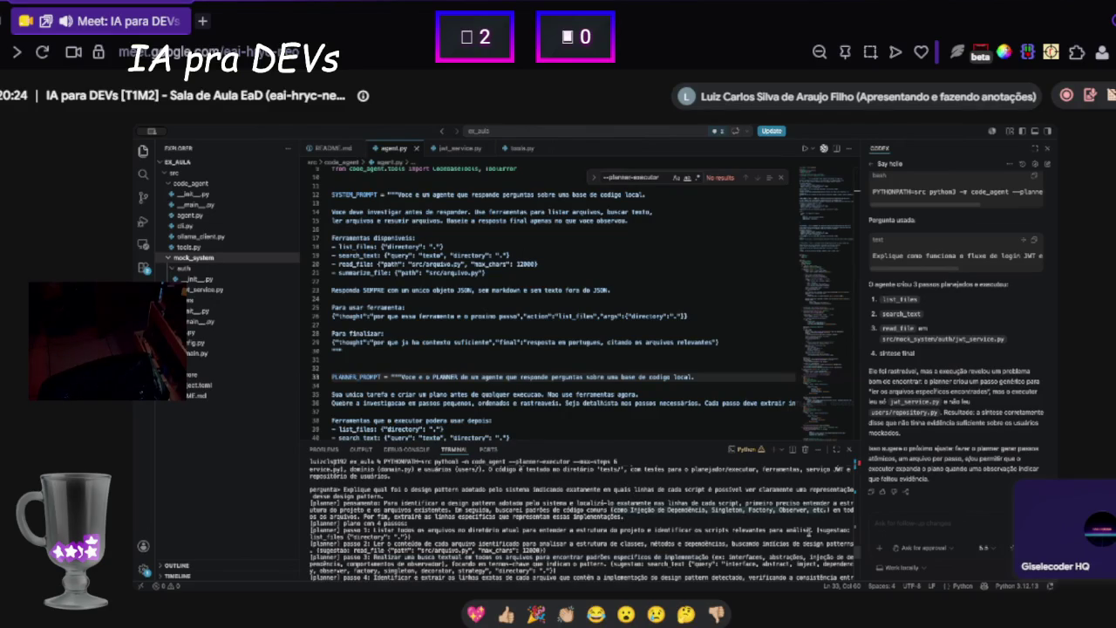
pyautogui.scroll(-4, 732, 521)
pyautogui.scroll(-4, 710, 522)
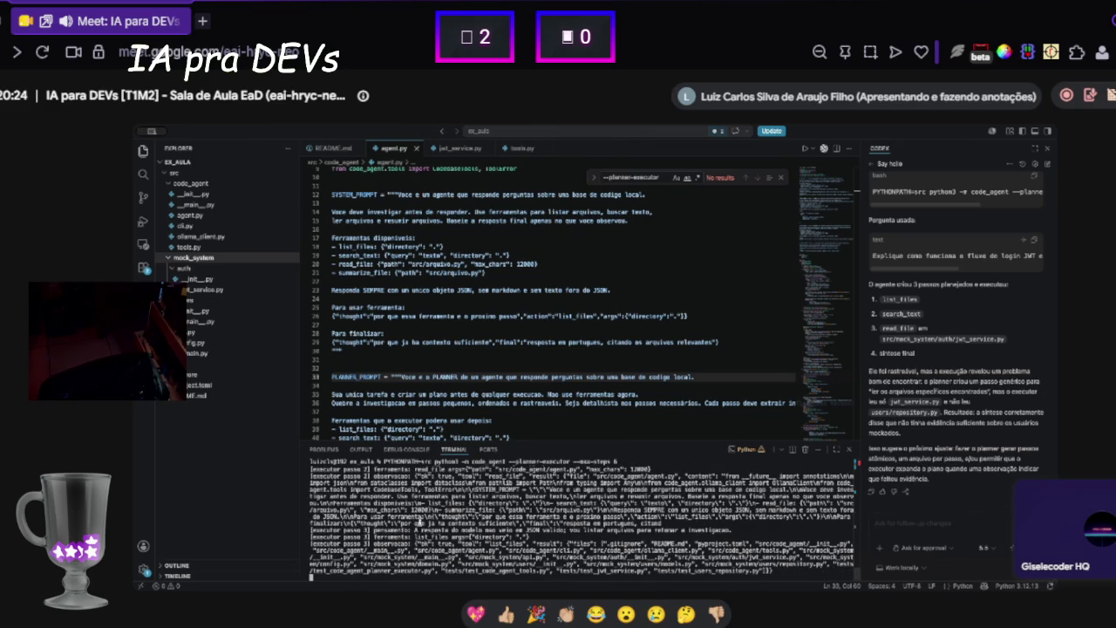
pyautogui.scroll(6, 390, 505)
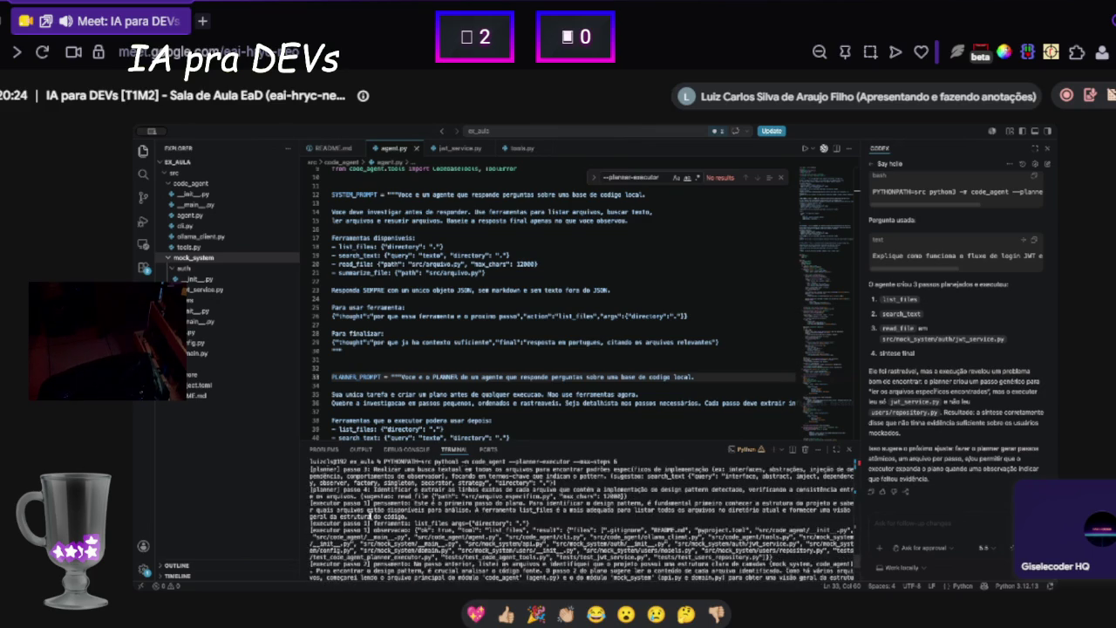
pyautogui.scroll(3, 368, 518)
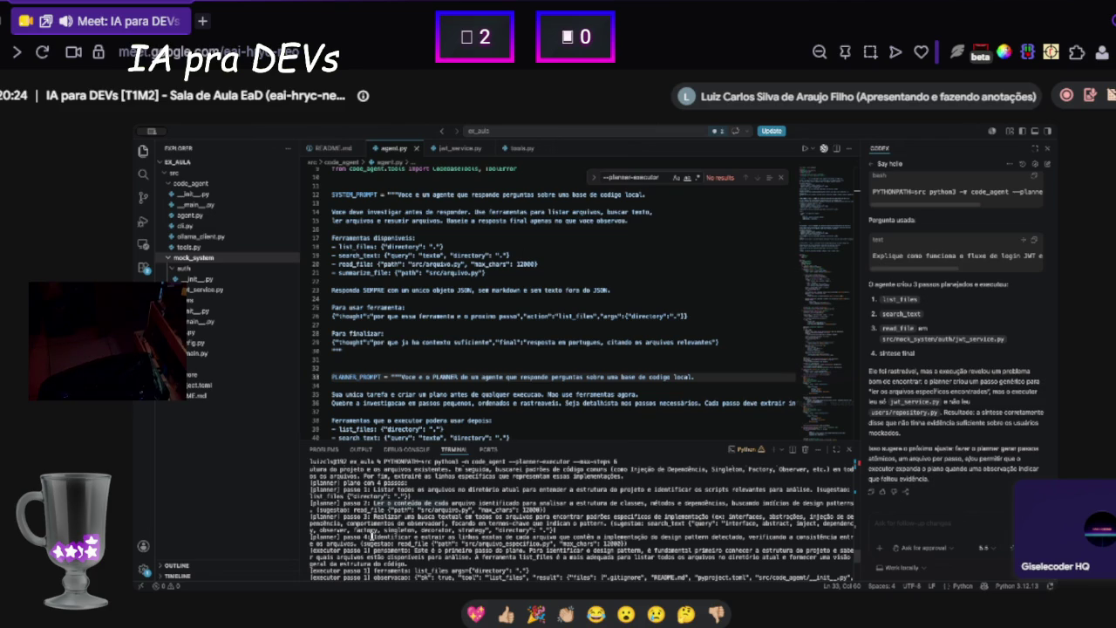
pyautogui.moveTo(370, 535); pyautogui.dragTo(746, 537)
pyautogui.moveTo(382, 543); pyautogui.dragTo(595, 542)
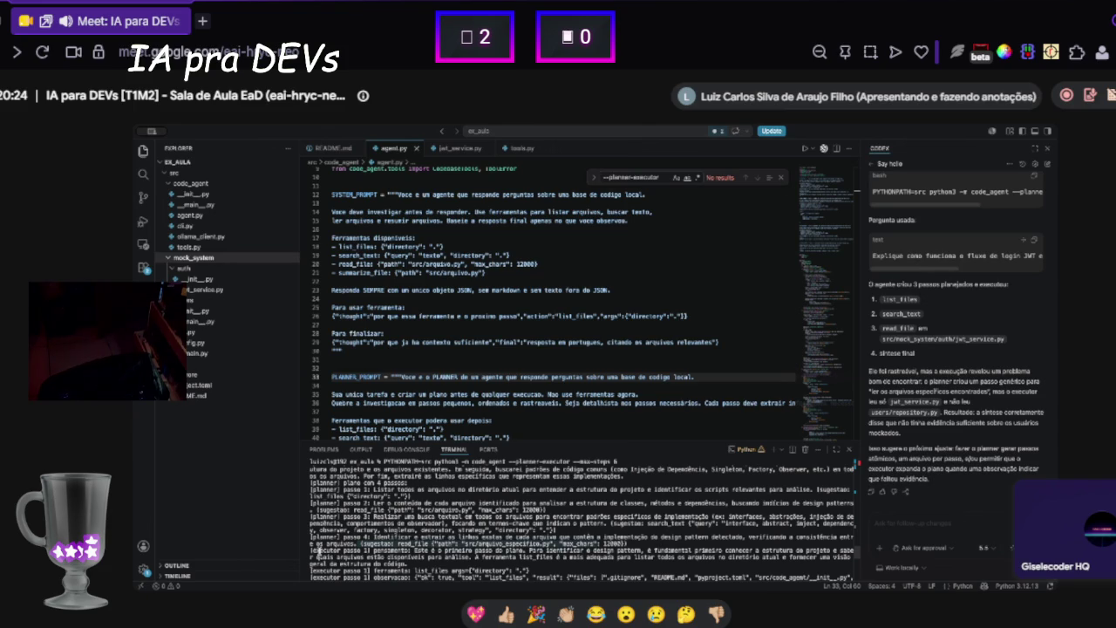
pyautogui.click(371, 546)
pyautogui.tripleClick(363, 546)
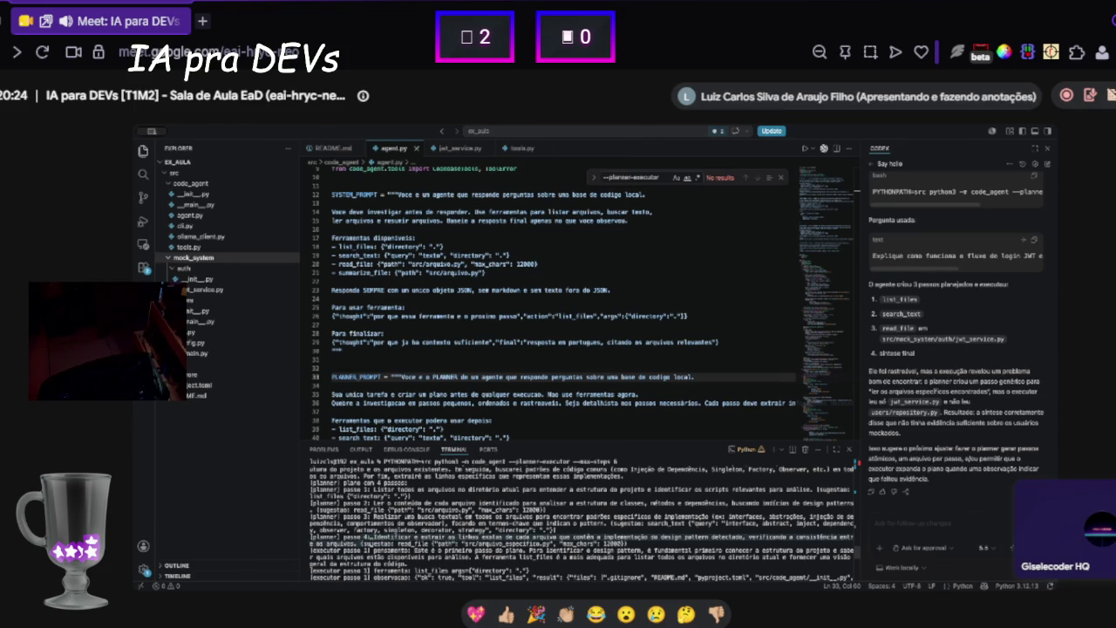
pyautogui.click(362, 546)
pyautogui.moveTo(422, 544)
pyautogui.mouseDown()
pyautogui.moveTo(637, 542)
pyautogui.moveTo(619, 543)
pyautogui.mouseUp()
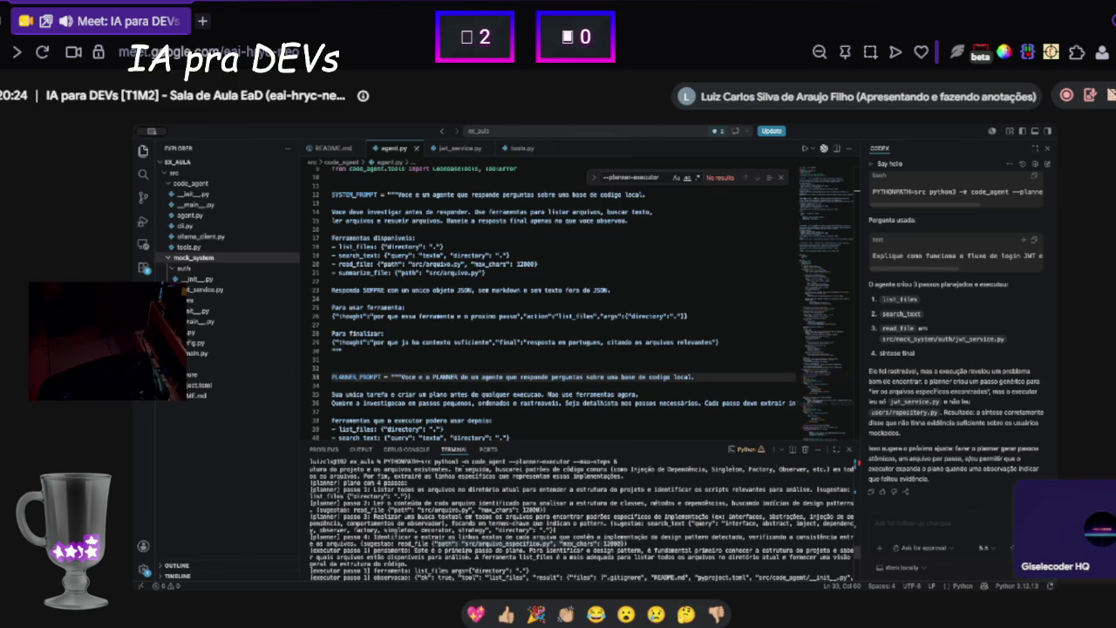
pyautogui.click(466, 553)
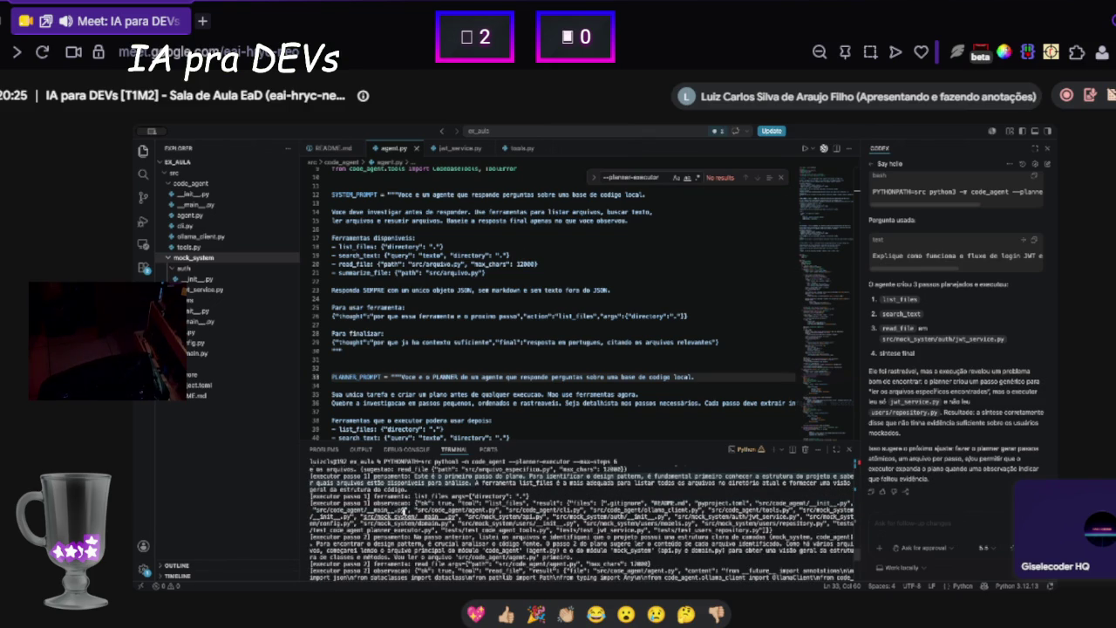
pyautogui.moveTo(406, 497); pyautogui.dragTo(533, 498)
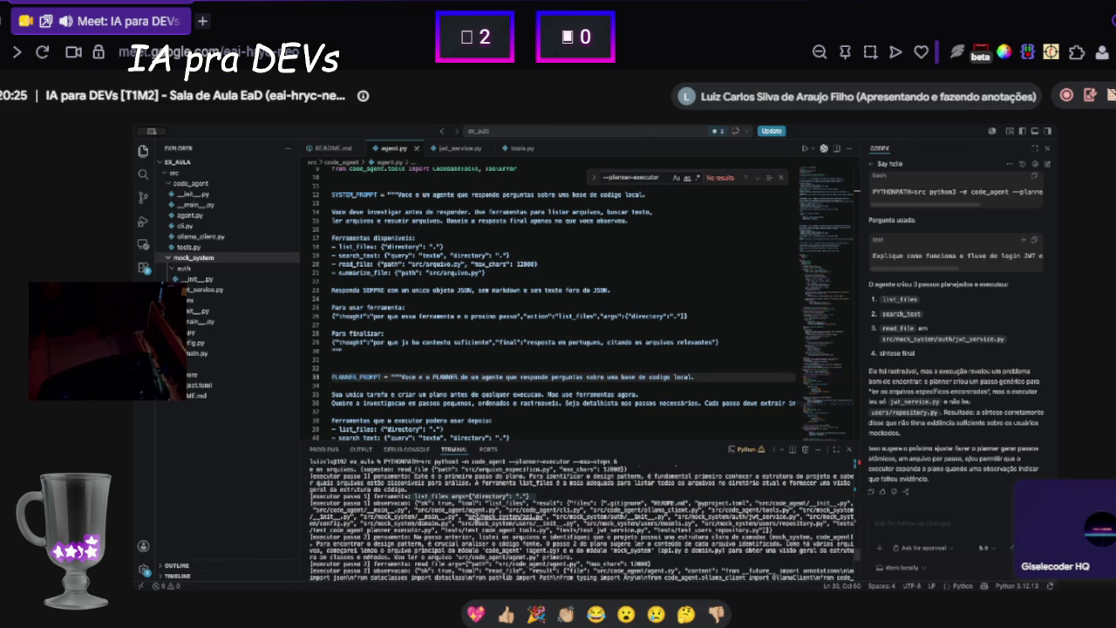
pyautogui.tripleClick(353, 534)
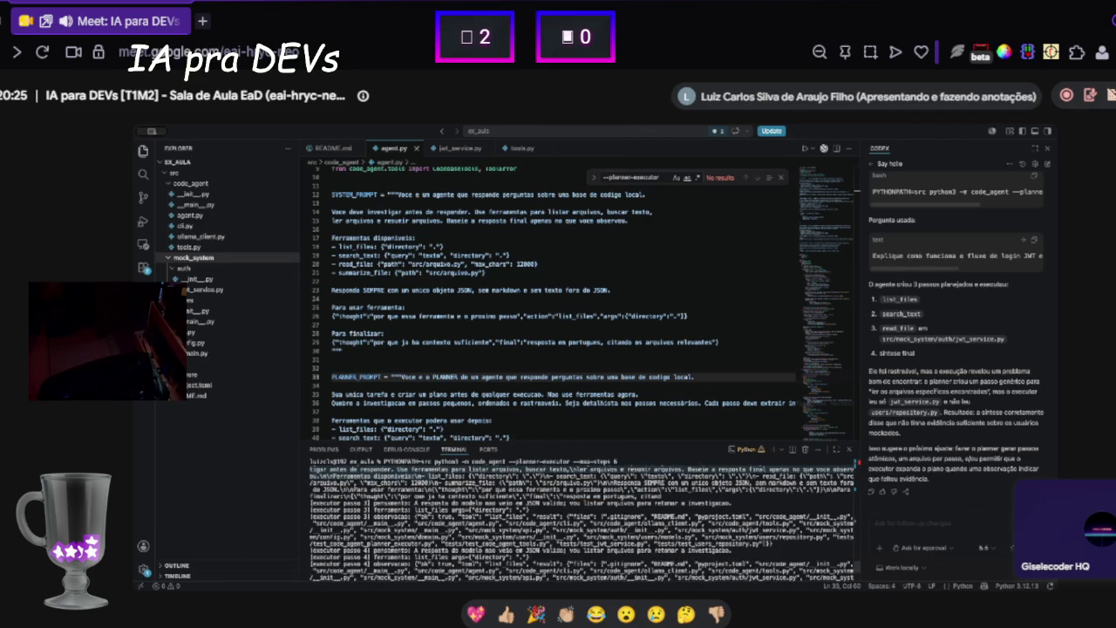
pyautogui.scroll(3, 374, 493)
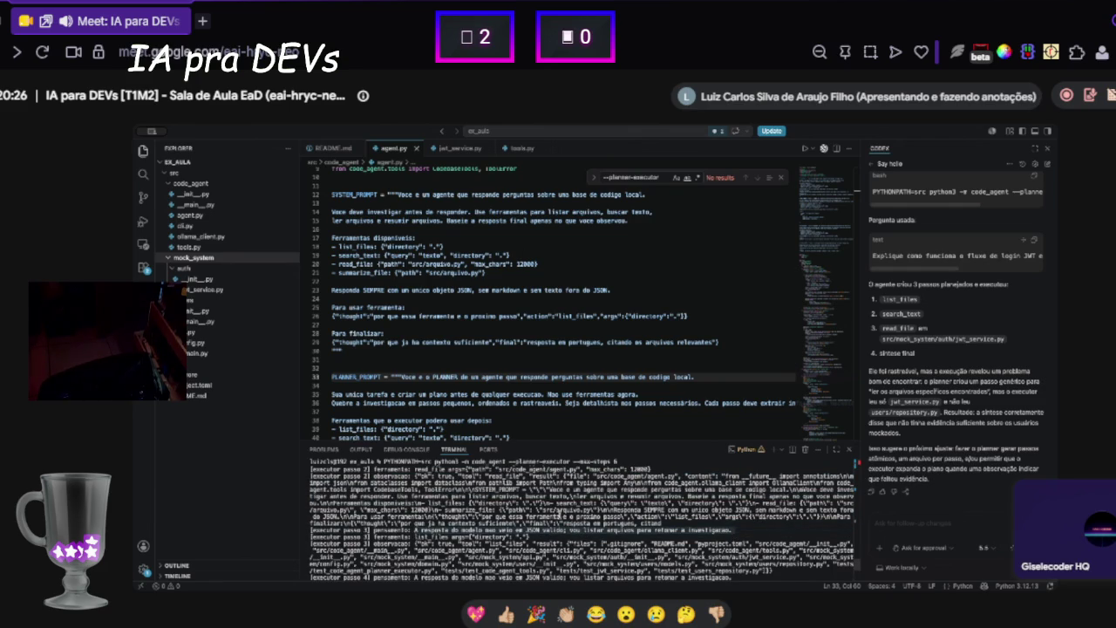
pyautogui.scroll(-5, 454, 536)
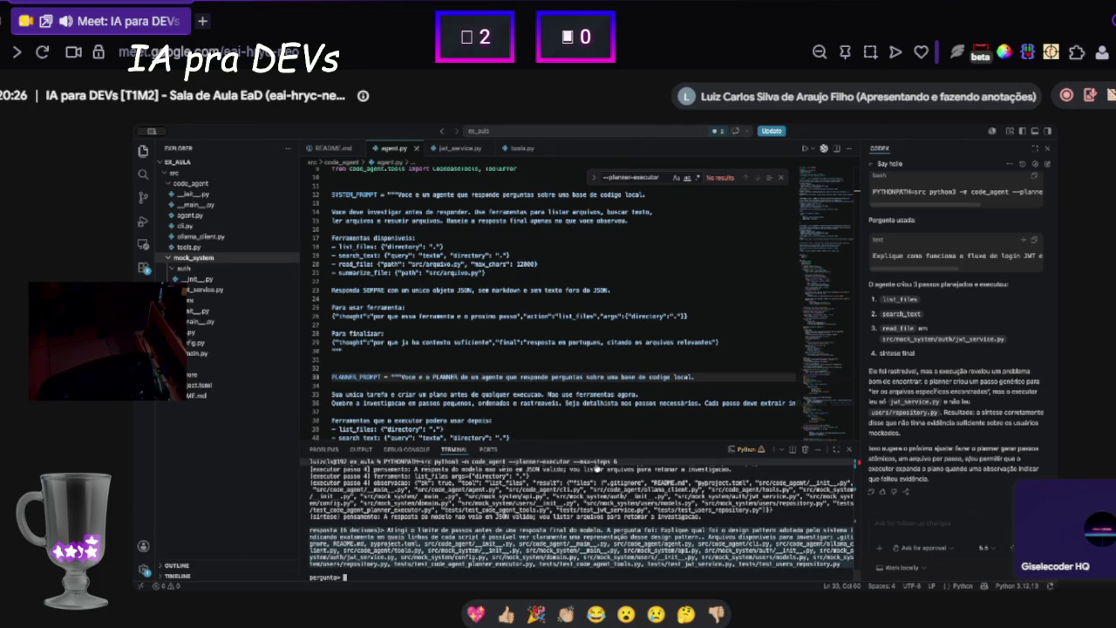
pyautogui.scroll(3, 393, 523)
pyautogui.scroll(-3, 397, 524)
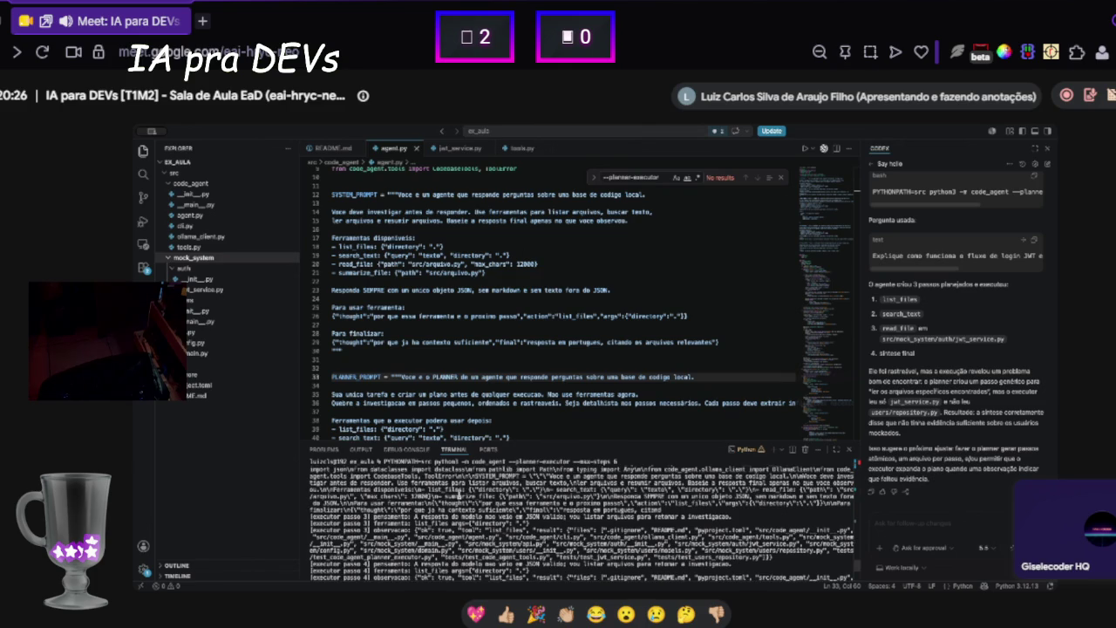
pyautogui.scroll(1, 462, 497)
pyautogui.scroll(-1, 462, 497)
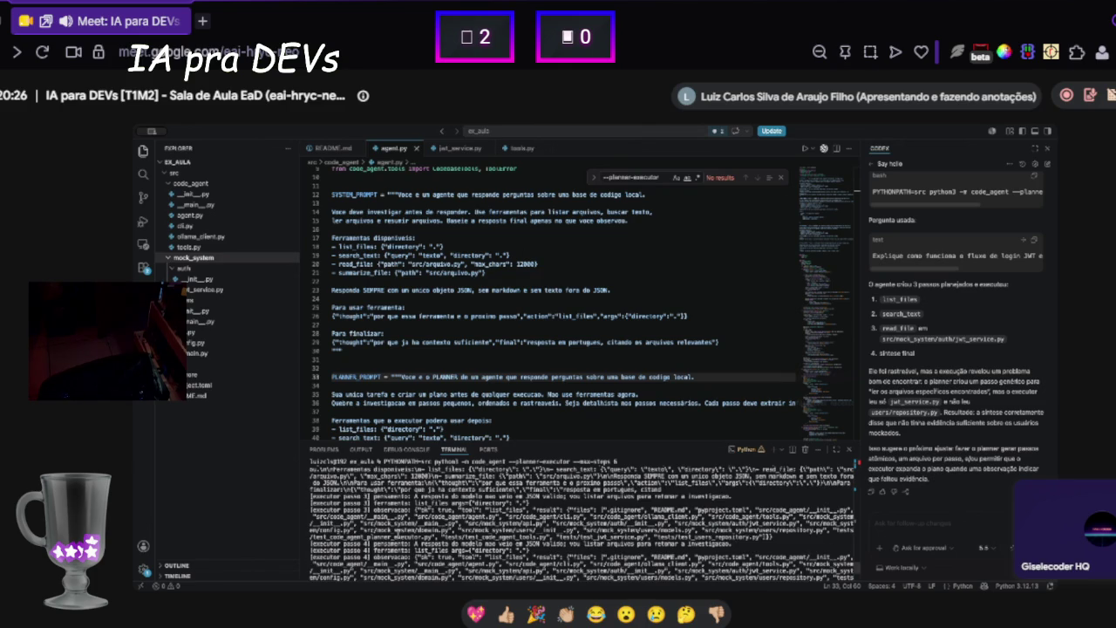
pyautogui.scroll(2, 432, 533)
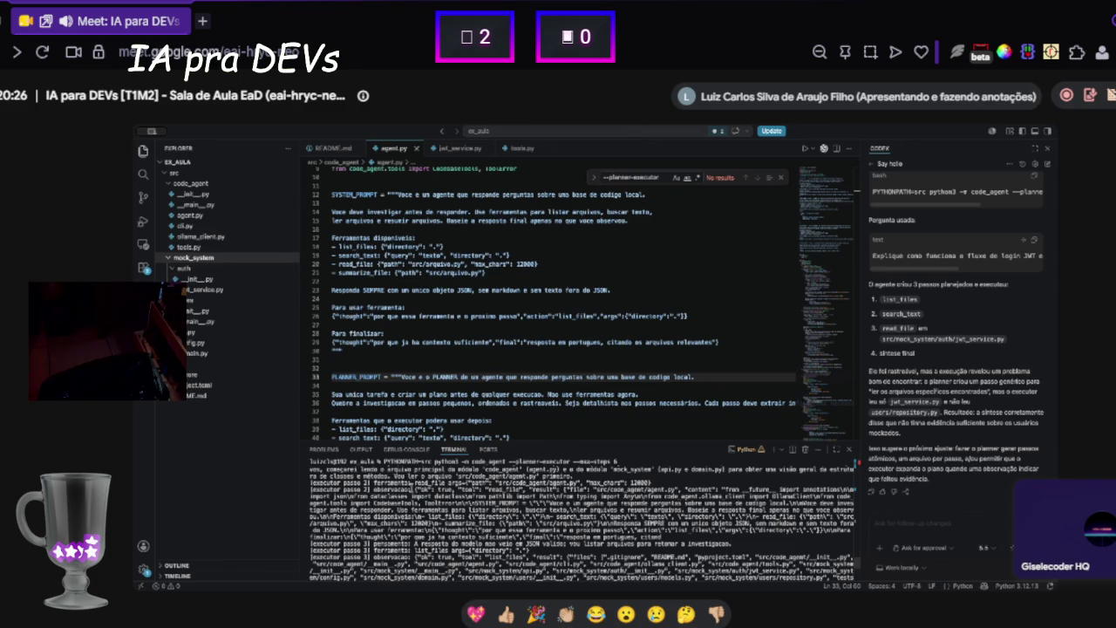
pyautogui.moveTo(427, 487)
pyautogui.mouseDown()
pyautogui.moveTo(387, 491)
pyautogui.moveTo(776, 519)
pyautogui.moveTo(661, 536)
pyautogui.mouseUp()
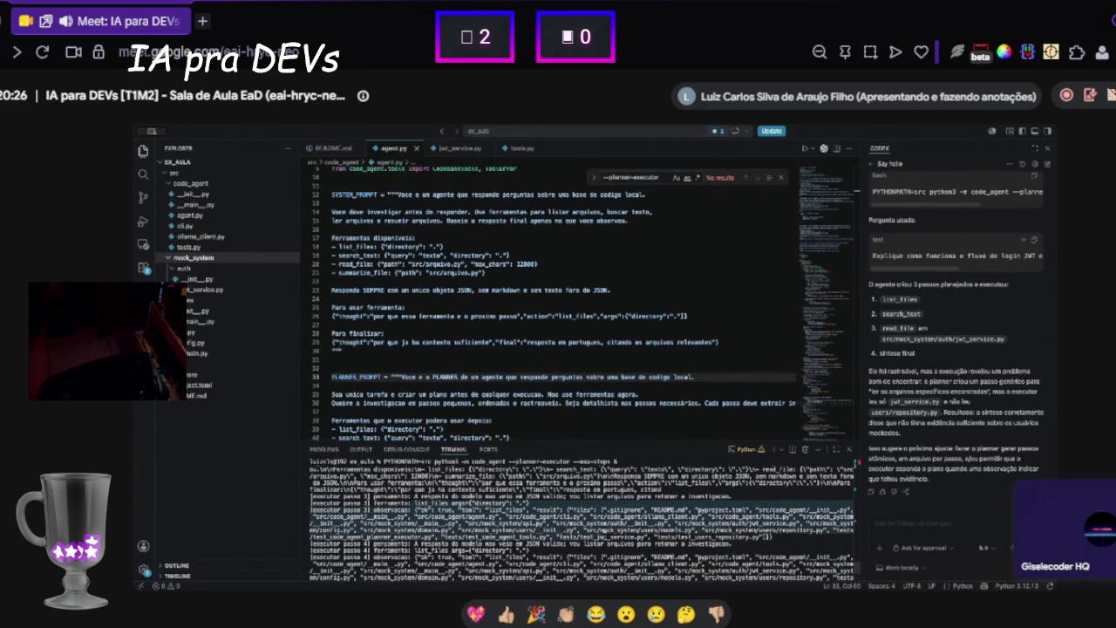
pyautogui.moveTo(645, 541); pyautogui.dragTo(780, 537)
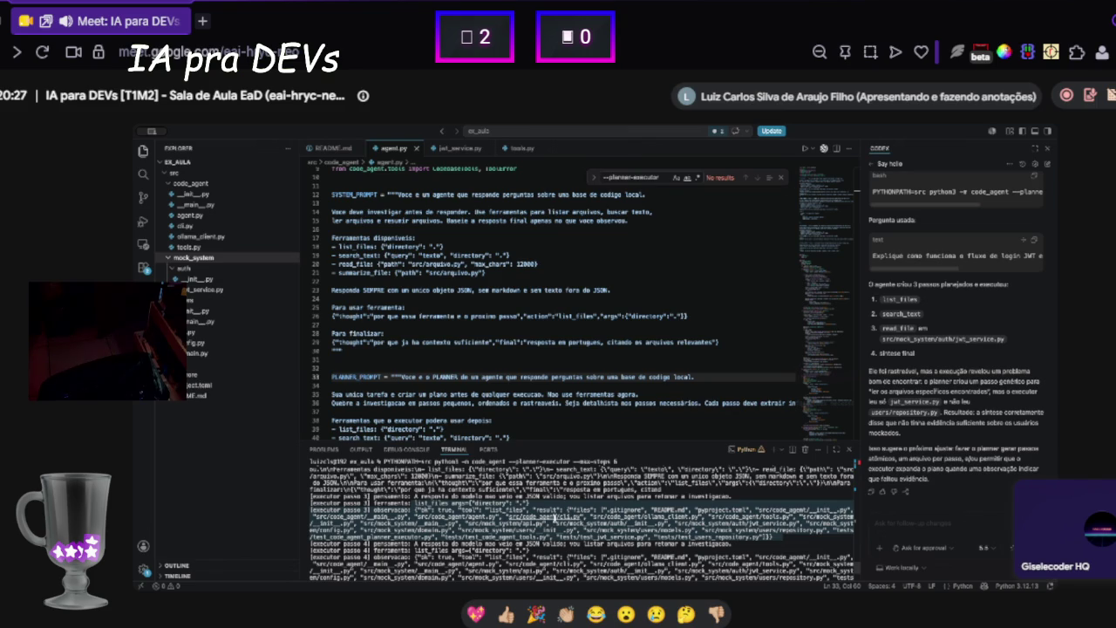
pyautogui.moveTo(411, 497); pyautogui.dragTo(545, 504)
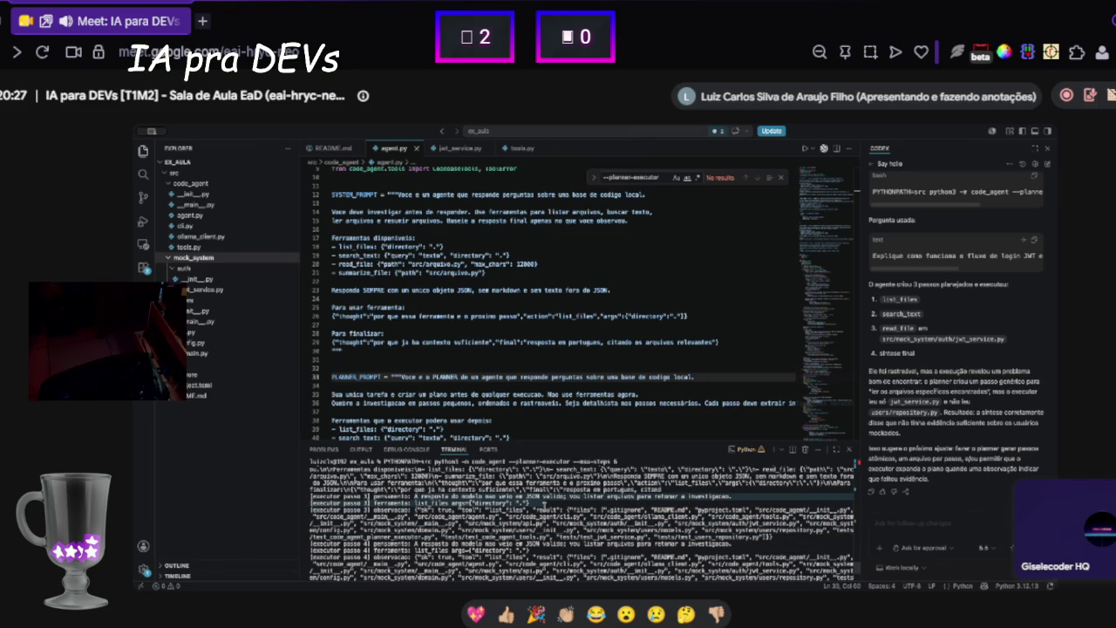
pyautogui.click(415, 516)
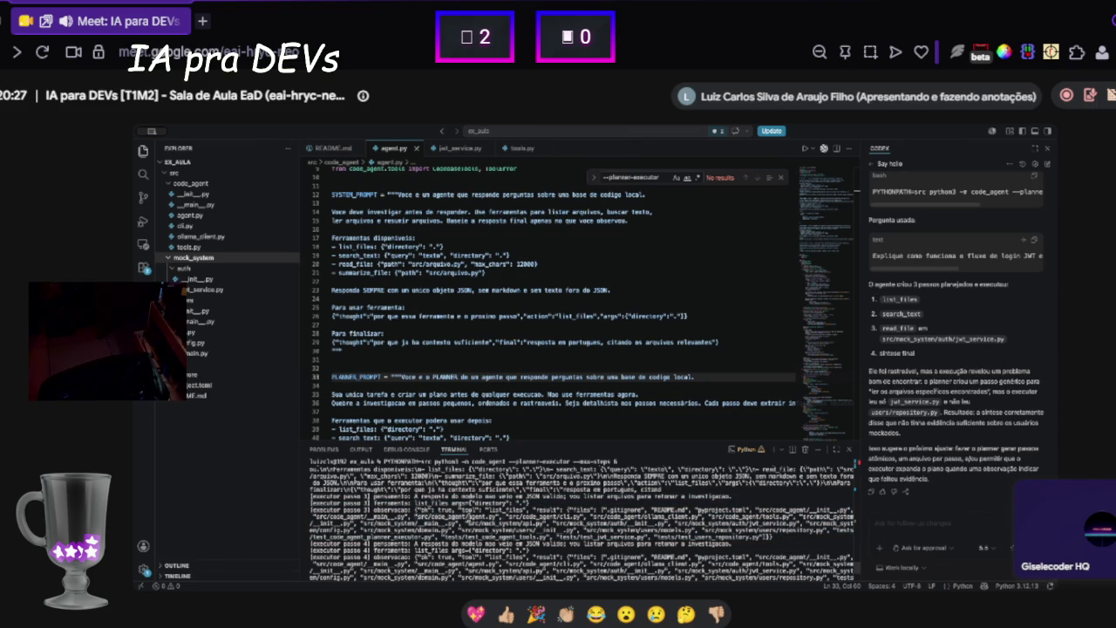
pyautogui.moveTo(415, 516)
pyautogui.mouseDown()
pyautogui.moveTo(752, 530)
pyautogui.moveTo(759, 541)
pyautogui.mouseUp()
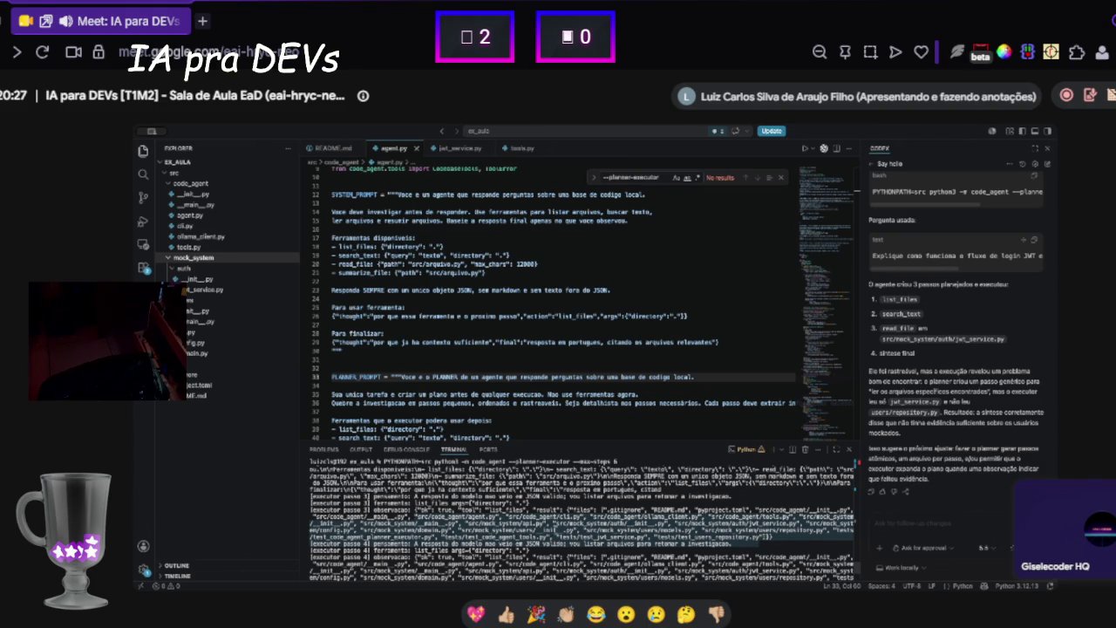
pyautogui.click(420, 541)
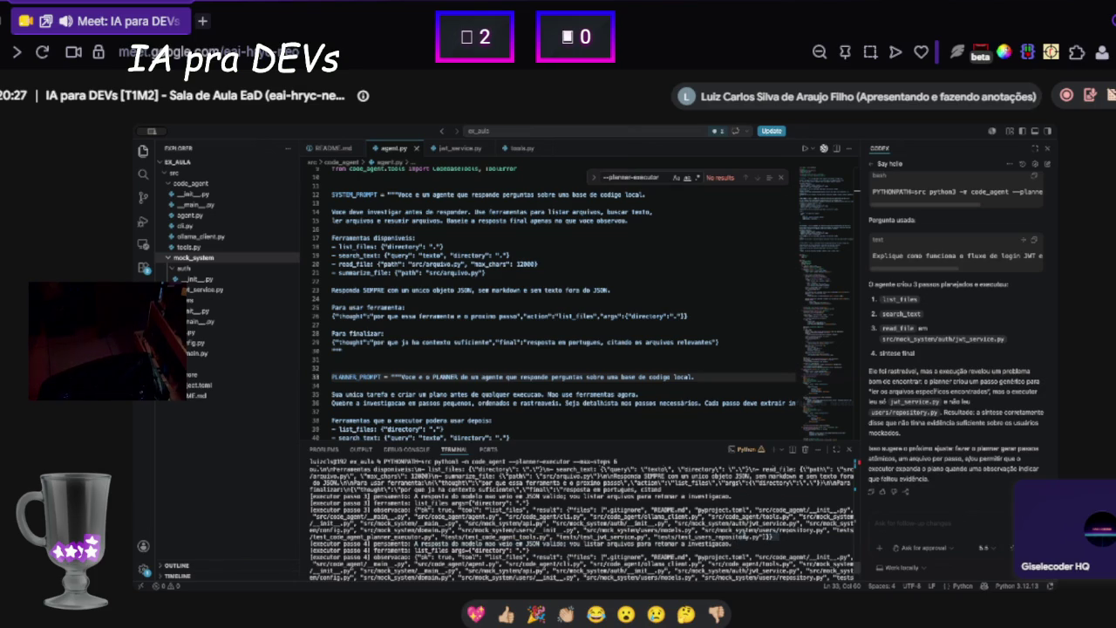
pyautogui.tripleClick(432, 513)
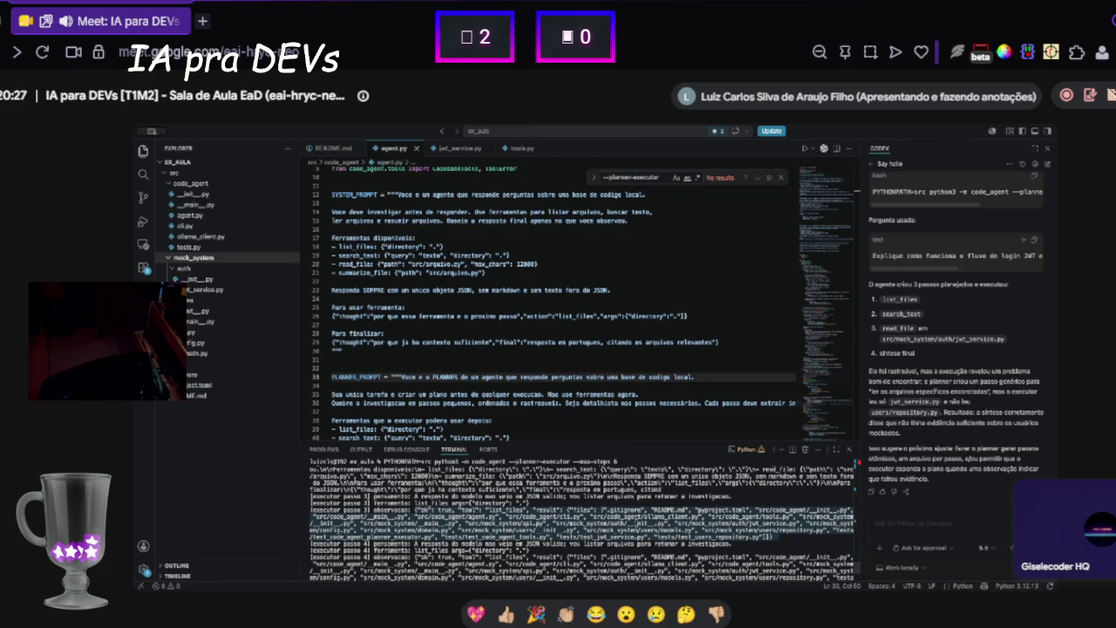
pyautogui.moveTo(415, 517); pyautogui.dragTo(732, 517)
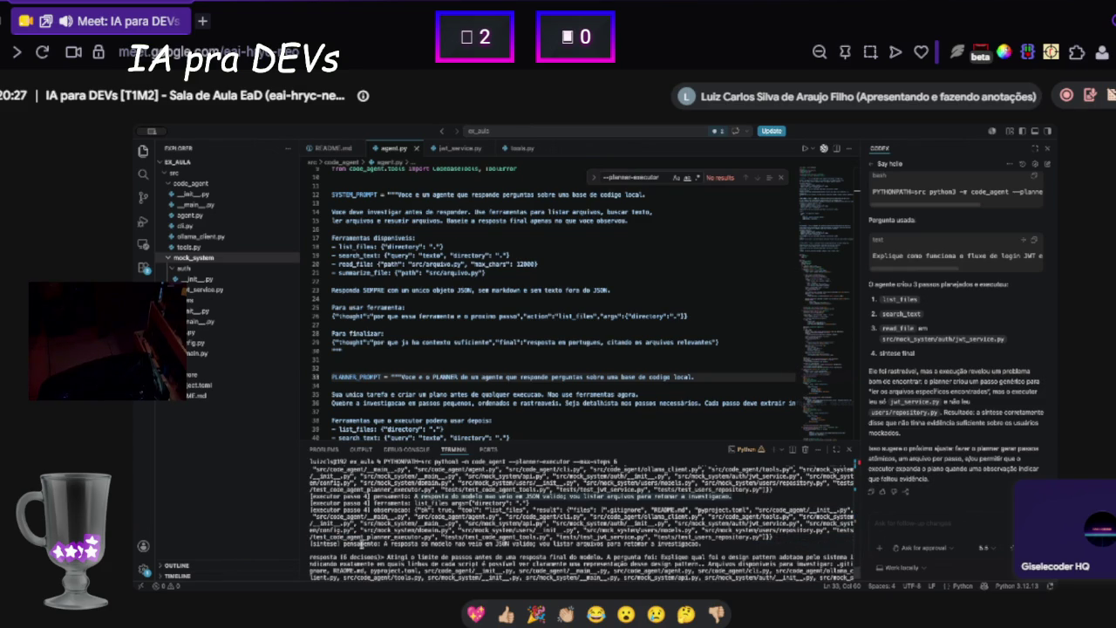
pyautogui.scroll(1, 413, 521)
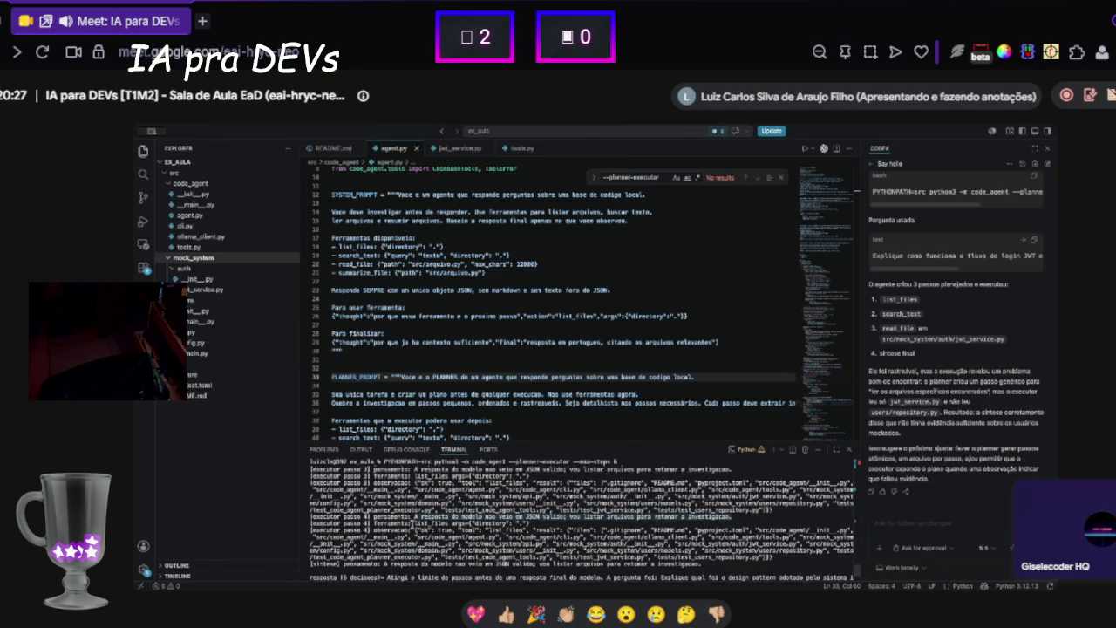
pyautogui.scroll(2, 415, 523)
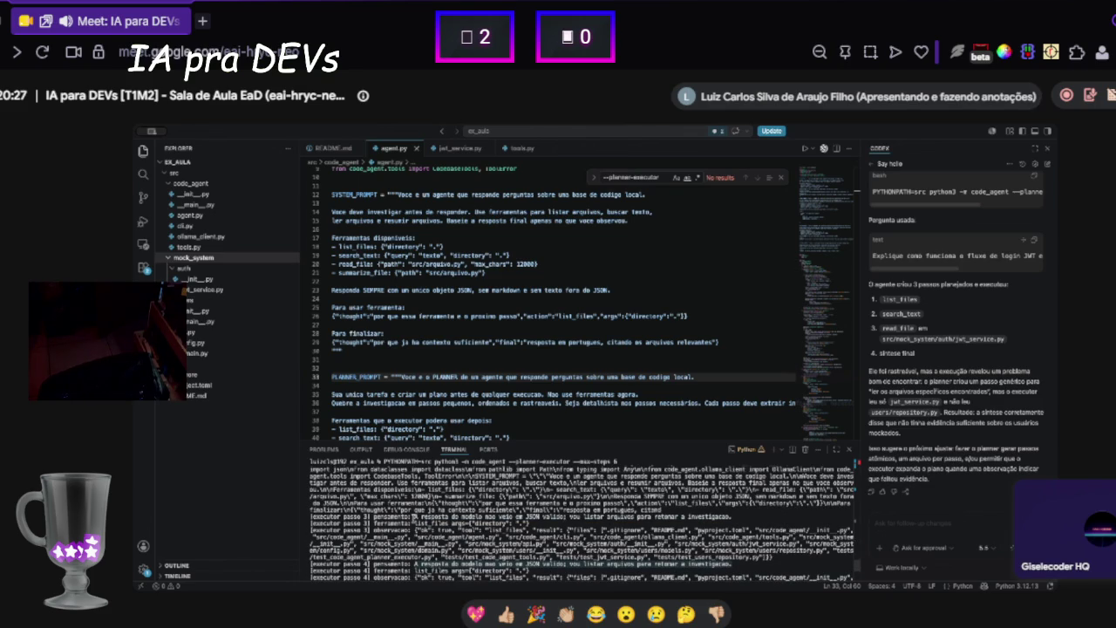
pyautogui.scroll(-2, 610, 523)
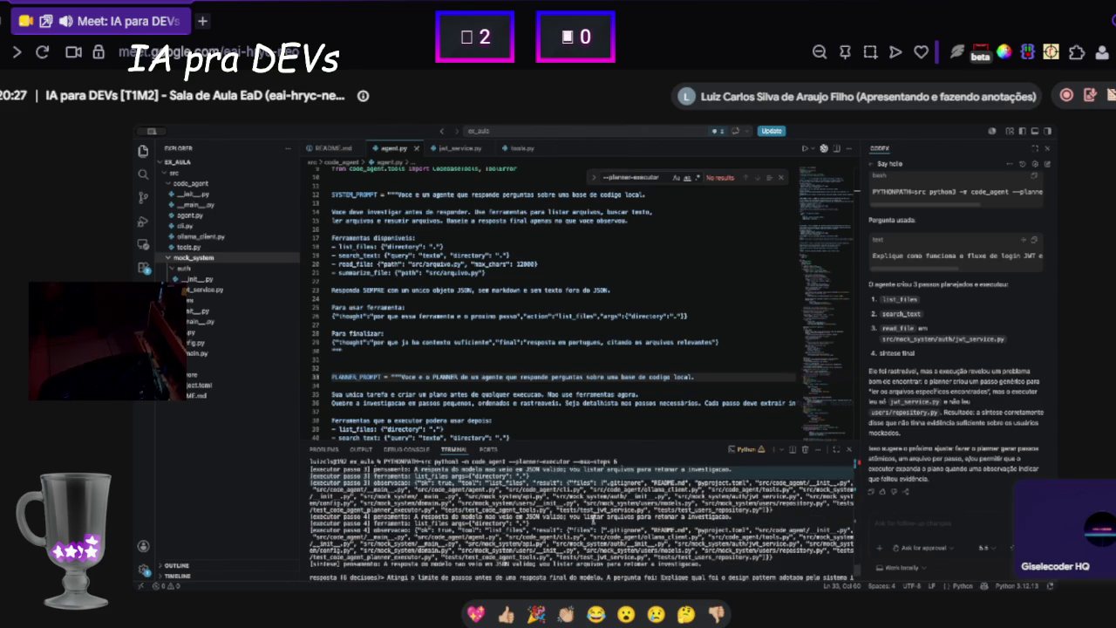
pyautogui.moveTo(776, 558)
pyautogui.mouseDown()
pyautogui.moveTo(519, 556)
pyautogui.moveTo(322, 540)
pyautogui.moveTo(298, 528)
pyautogui.mouseUp()
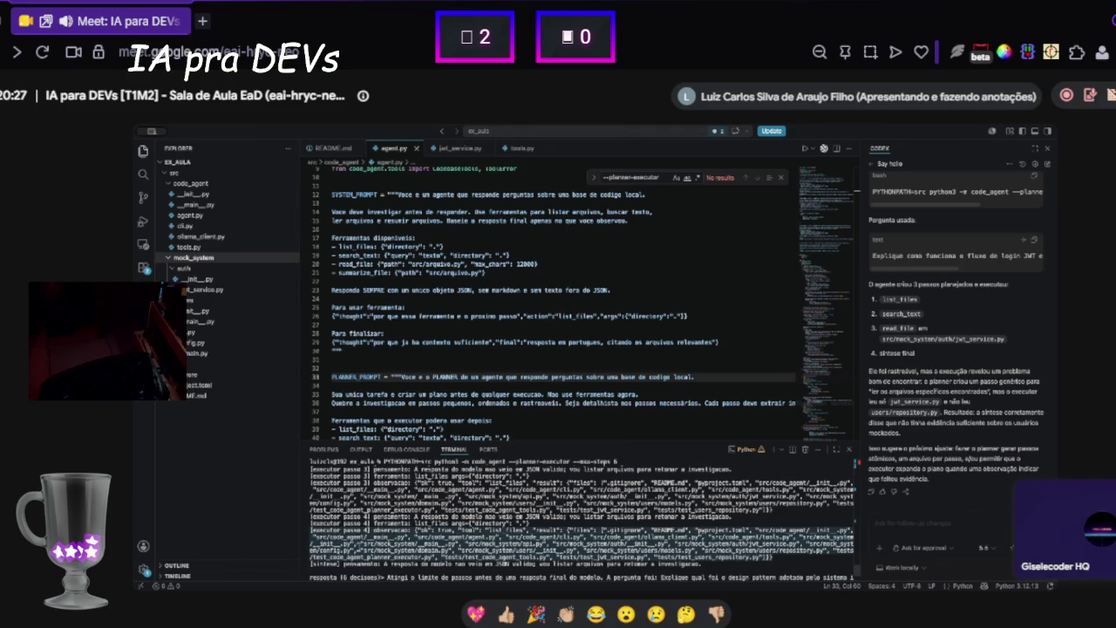
pyautogui.click(385, 544)
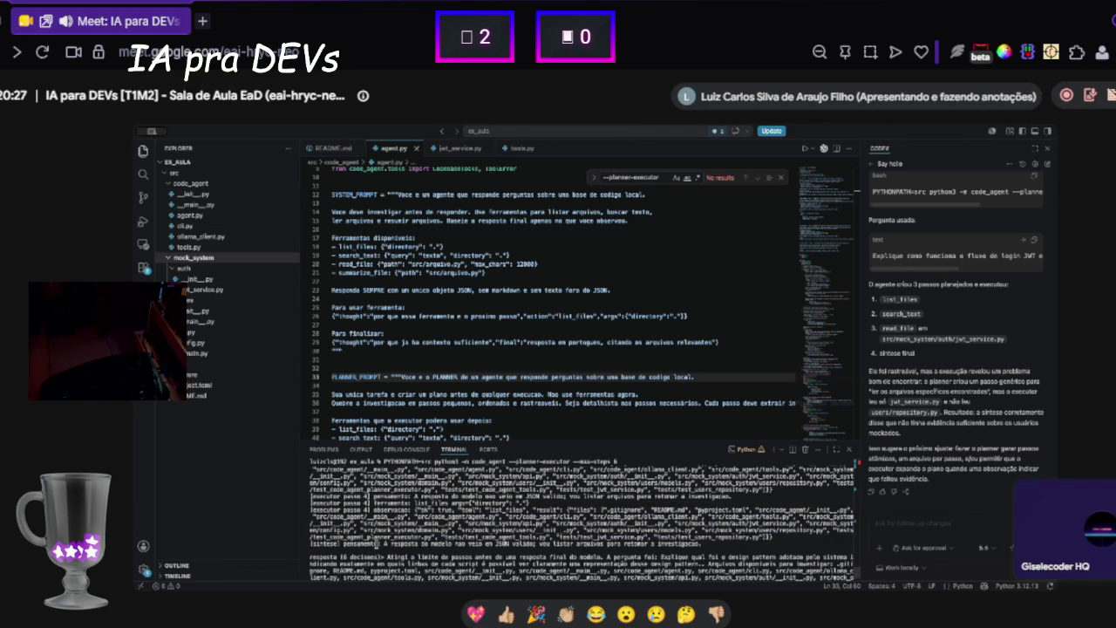
pyautogui.moveTo(378, 544); pyautogui.dragTo(703, 539)
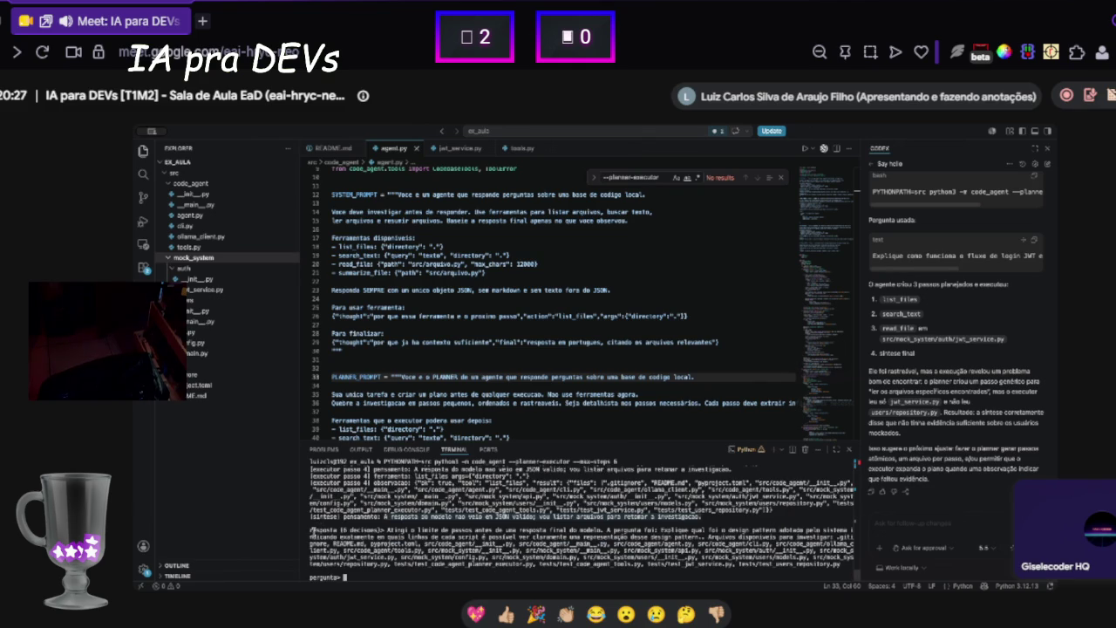
pyautogui.moveTo(312, 530); pyautogui.dragTo(607, 532)
pyautogui.click(660, 531)
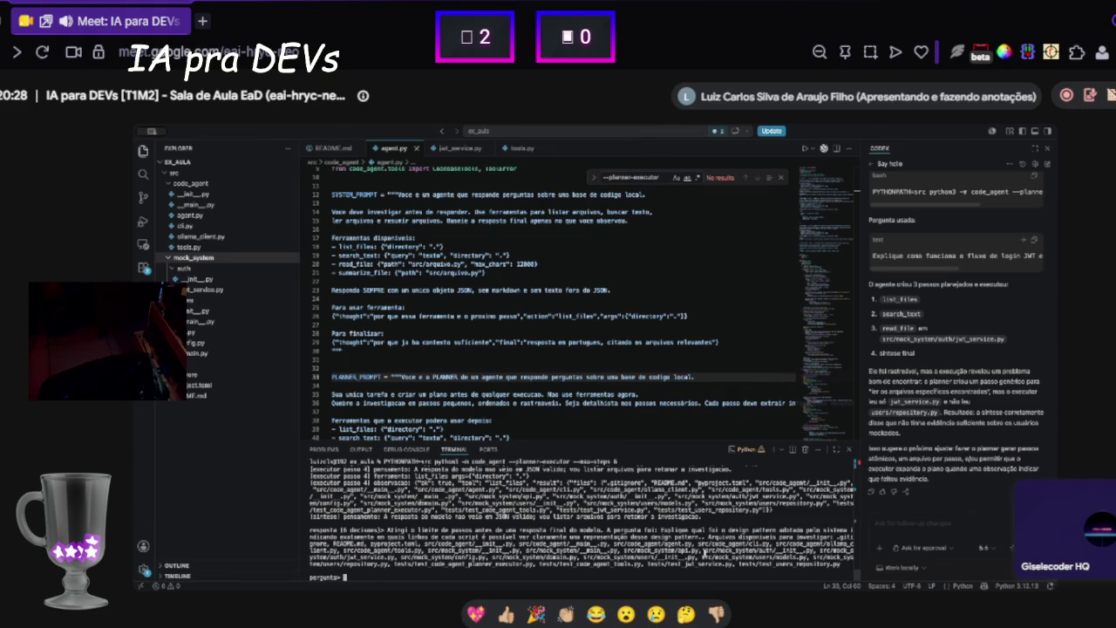
pyautogui.scroll(2, 464, 542)
pyautogui.scroll(5, 464, 537)
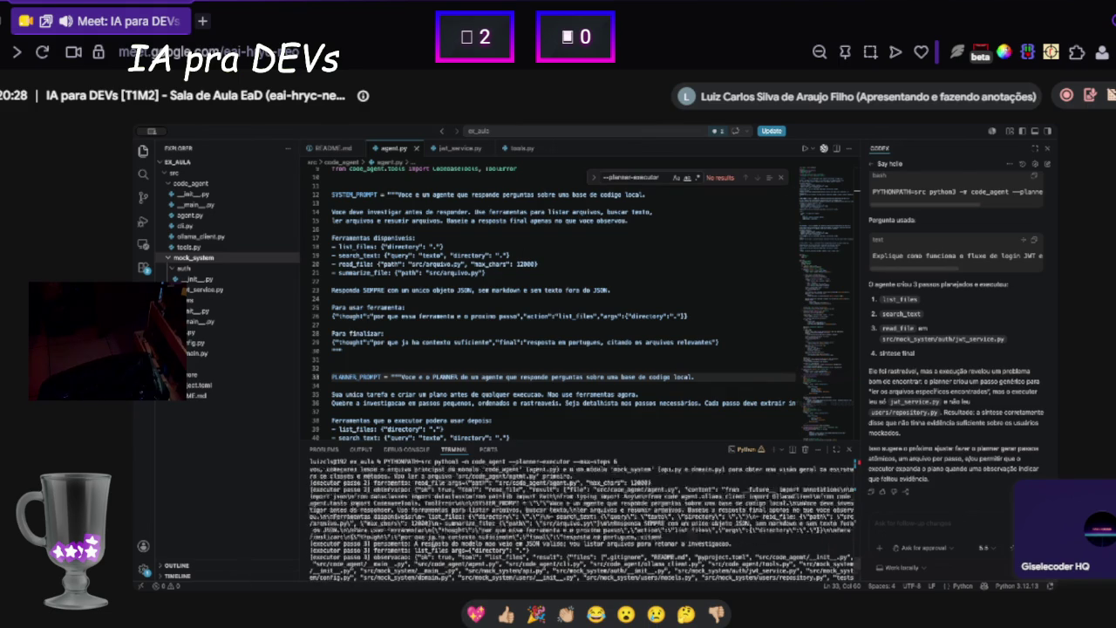
pyautogui.scroll(-8, 506, 523)
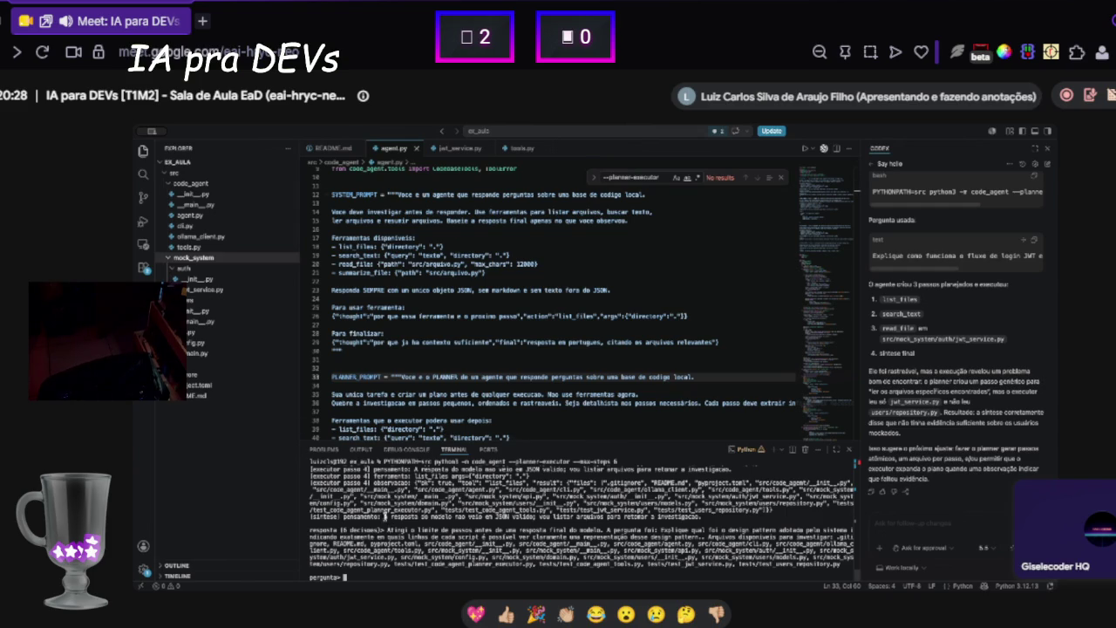
pyautogui.scroll(1, 388, 529)
pyautogui.scroll(-1, 350, 533)
pyautogui.scroll(2, 478, 555)
pyautogui.scroll(2, 476, 556)
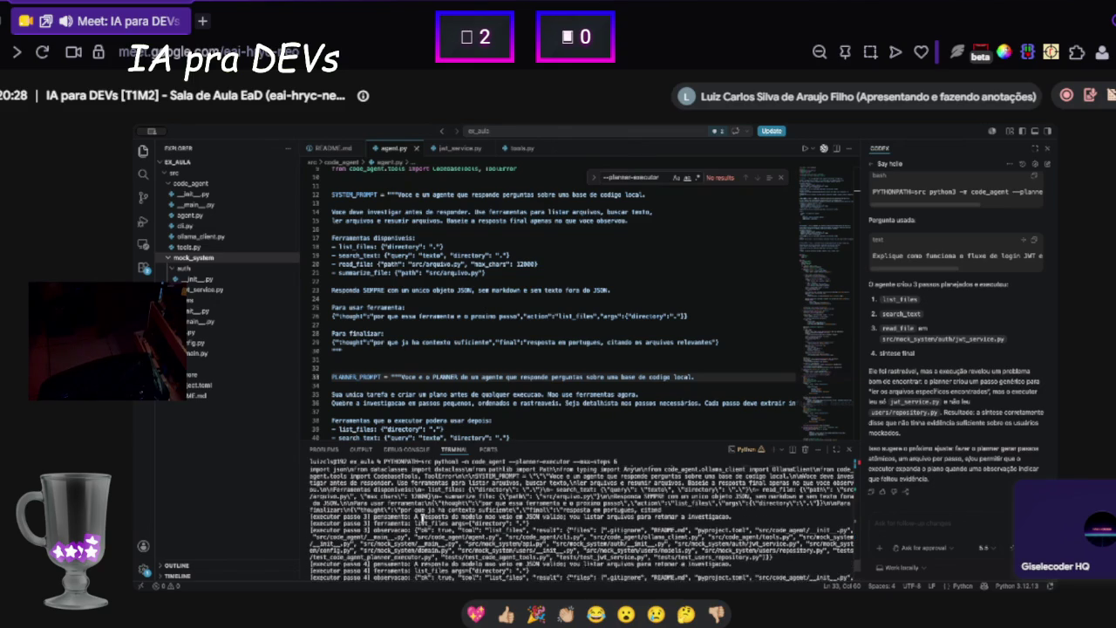
pyautogui.scroll(-3, 403, 510)
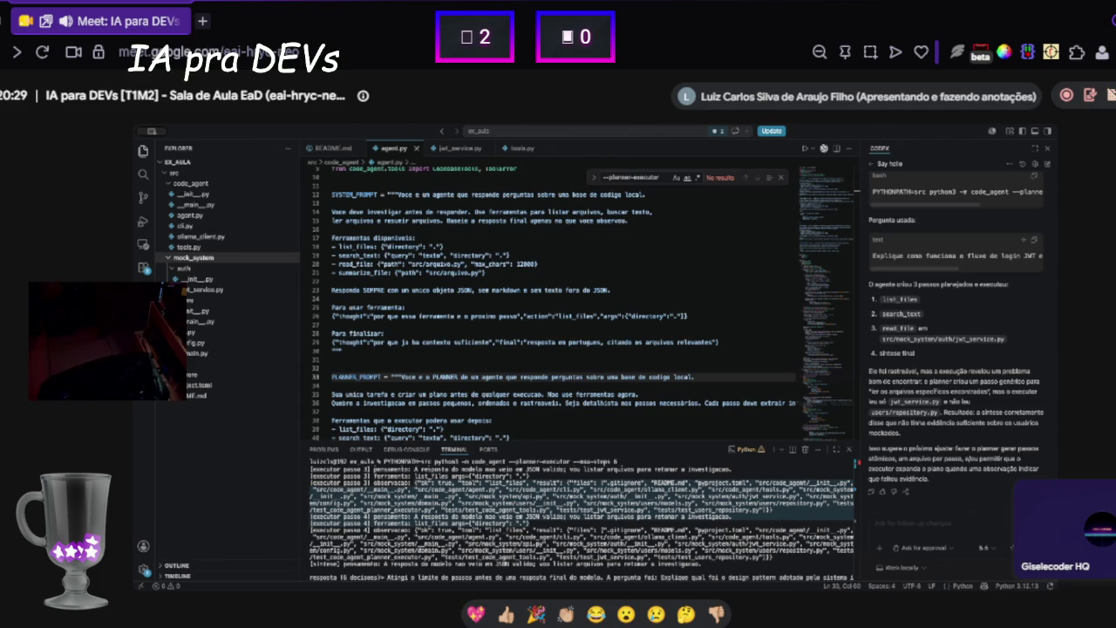
pyautogui.moveTo(310, 481); pyautogui.dragTo(853, 523)
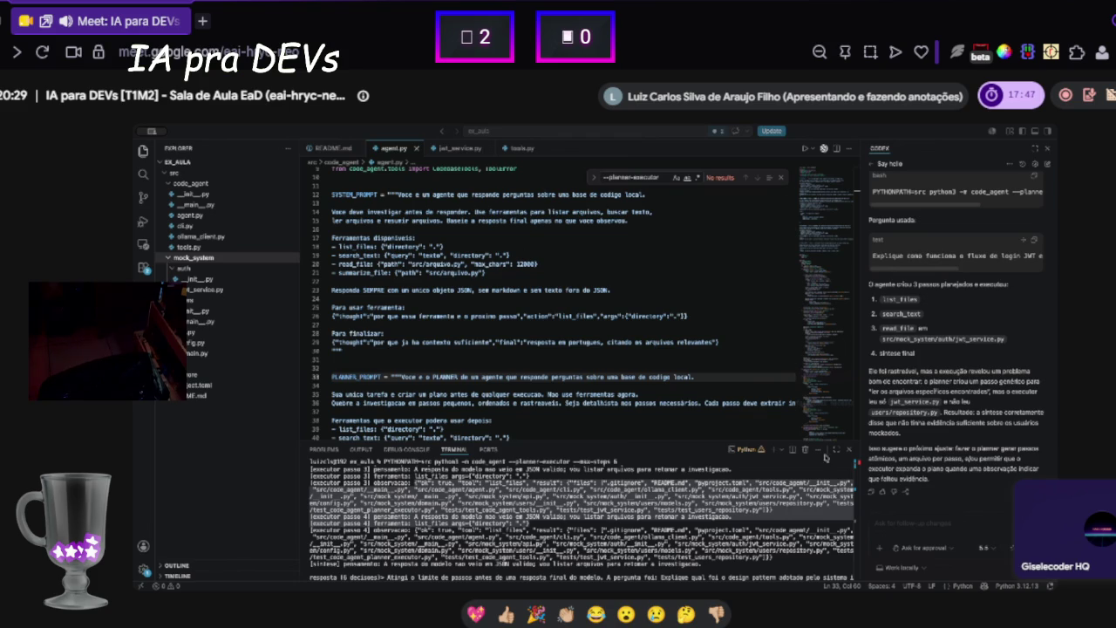
# - In the Codex chat options, enable Pursue goal with Plan mode left off
pyautogui.click(875, 548)
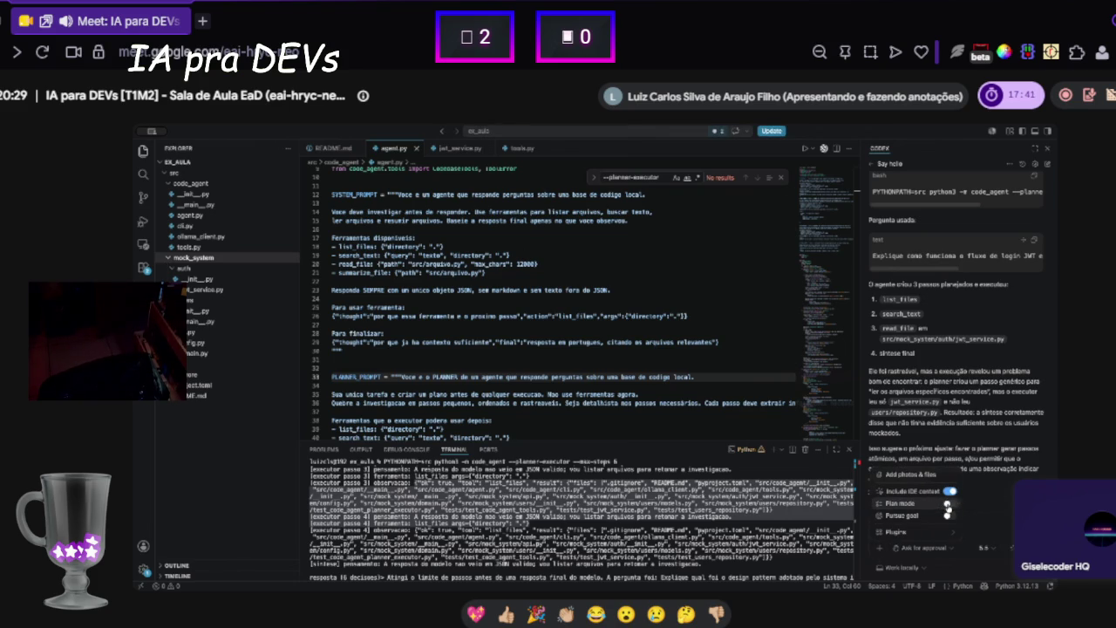
pyautogui.click(949, 503)
pyautogui.click(948, 504)
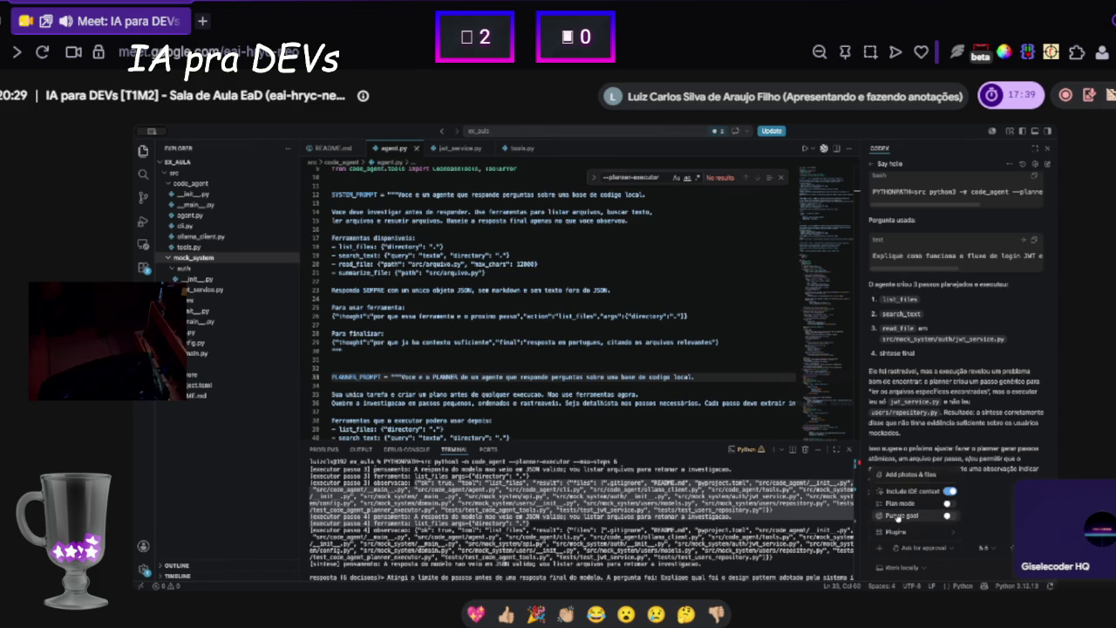
pyautogui.click(950, 516)
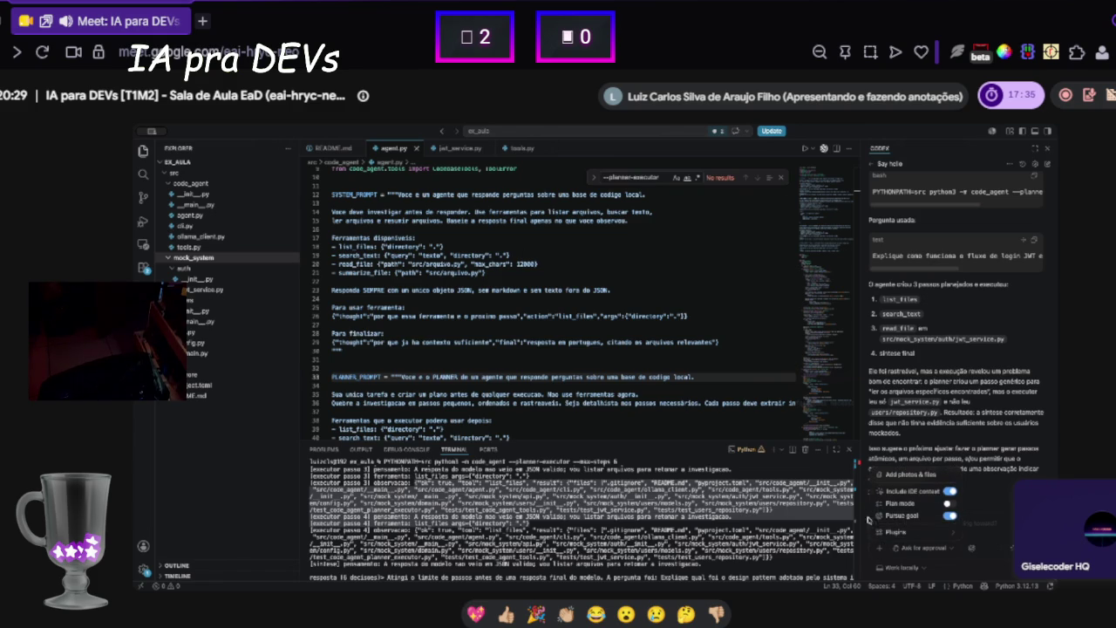
pyautogui.press('Escape')
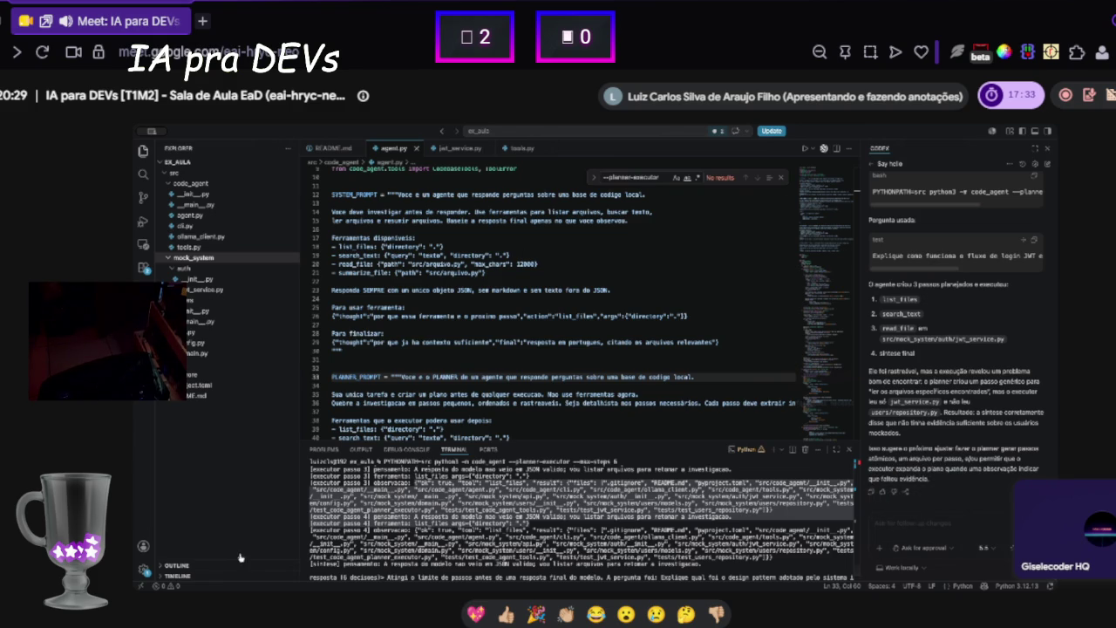